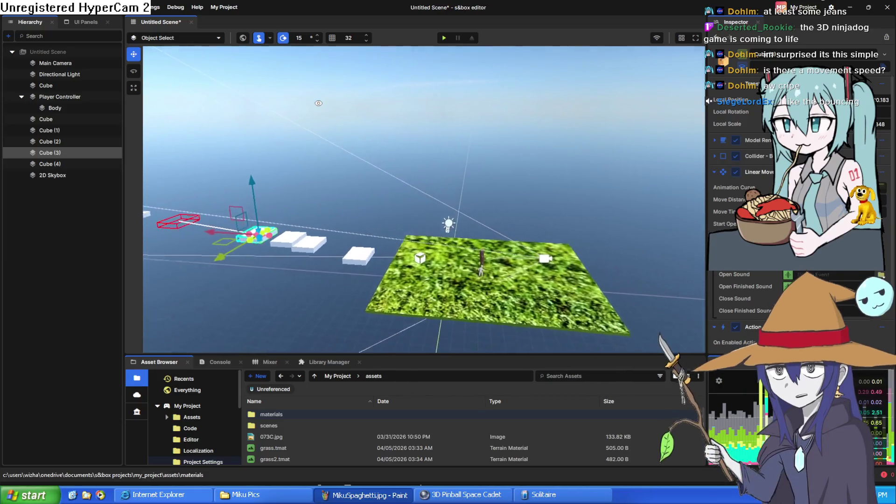
Fly the camera around the platform level, save the scene as Testgame, and minimize the editor.
{"action": "key", "text": "s"}
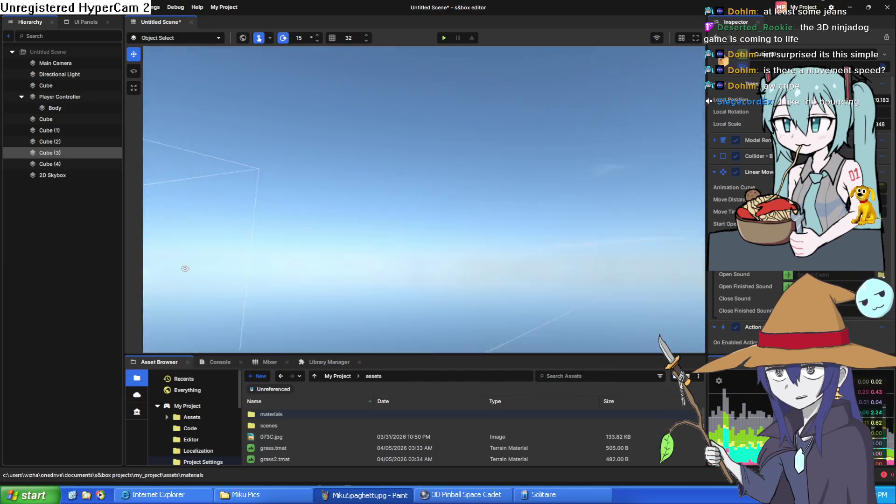
{"action": "key", "text": "w"}
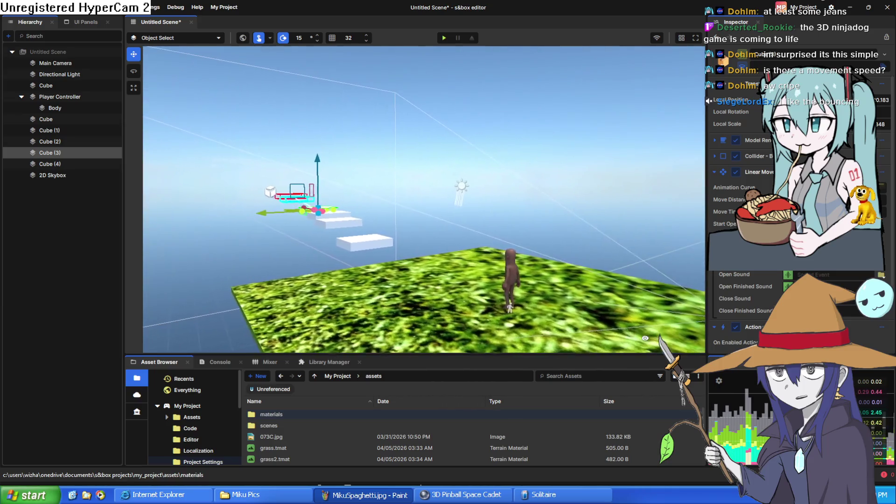
{"action": "key", "text": "w"}
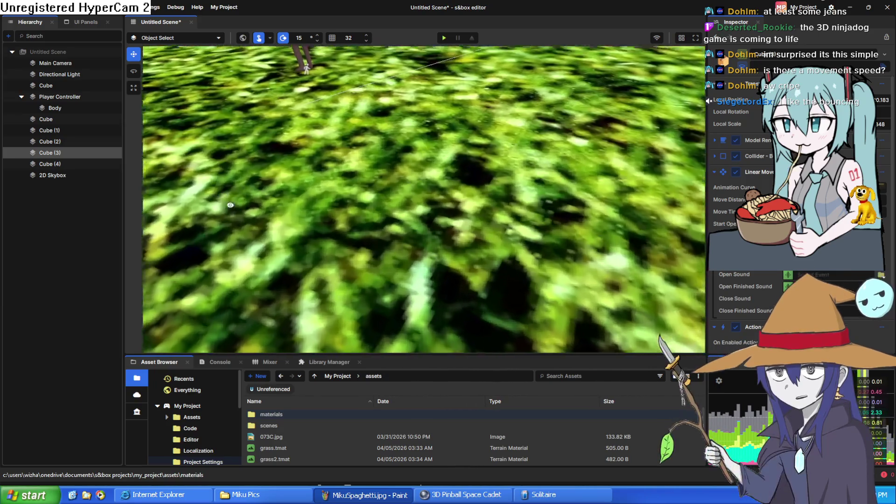
{"action": "key", "text": "s"}
{"action": "key", "text": "s"}
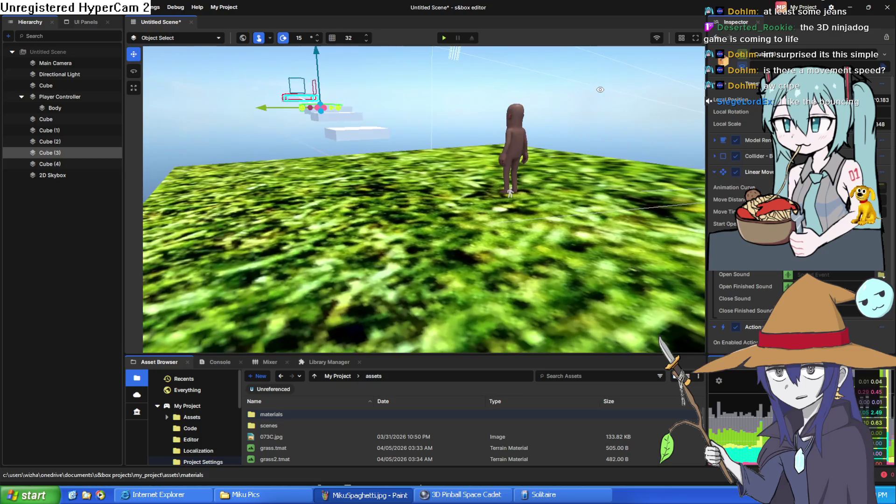
{"action": "key", "text": "w"}
{"action": "key", "text": "s"}
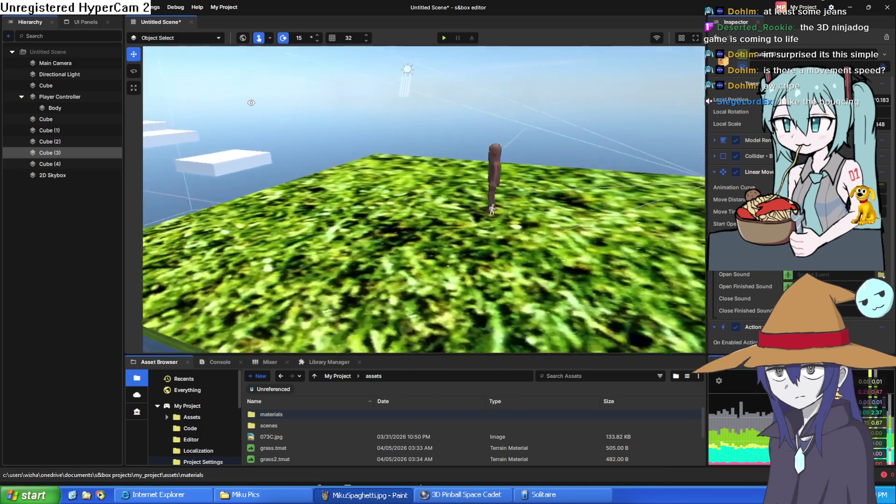
{"action": "key", "text": "d"}
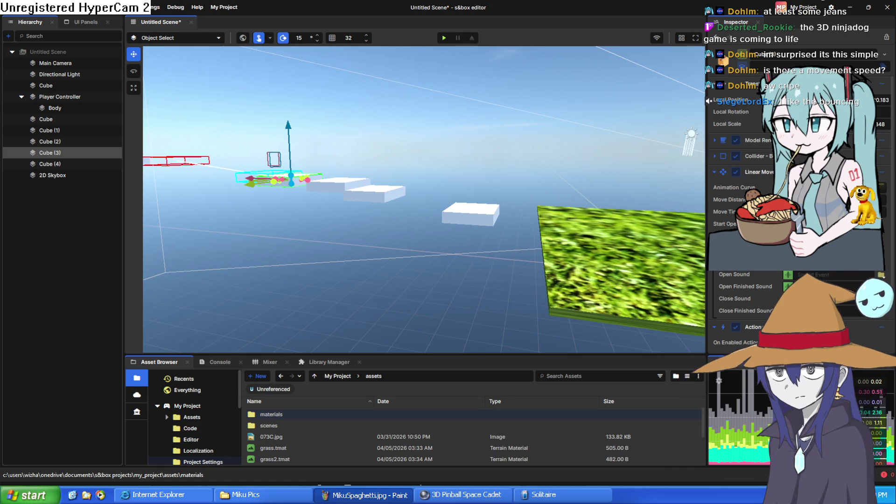
{"action": "key", "text": "ctrl+s"}
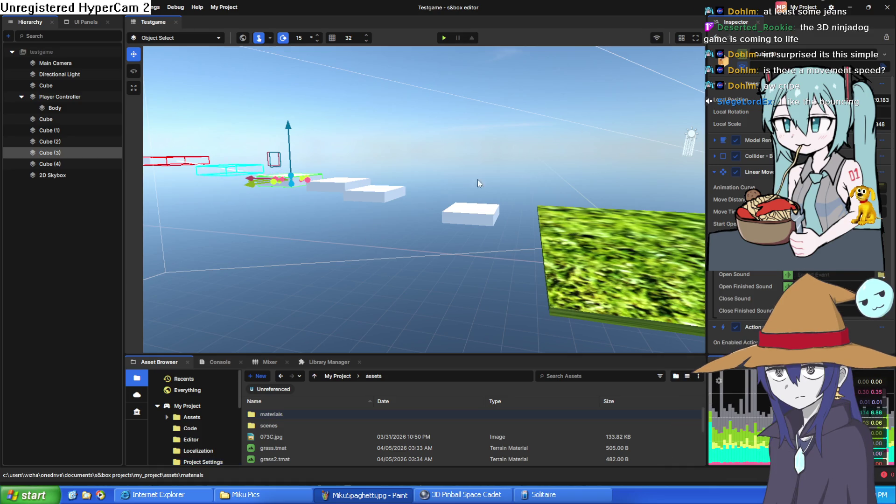
{"action": "left_click", "coordinate": [851, 8]}
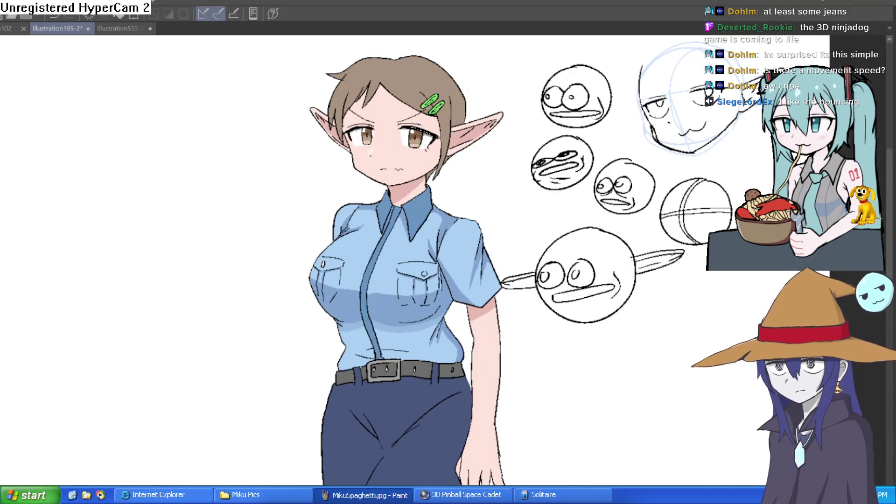
Zoom into the elf girl's face and brush over the stray white pixels on her hair outline.
{"action": "left_click_drag", "start_coordinate": [567, 264], "coordinate": [553, 278]}
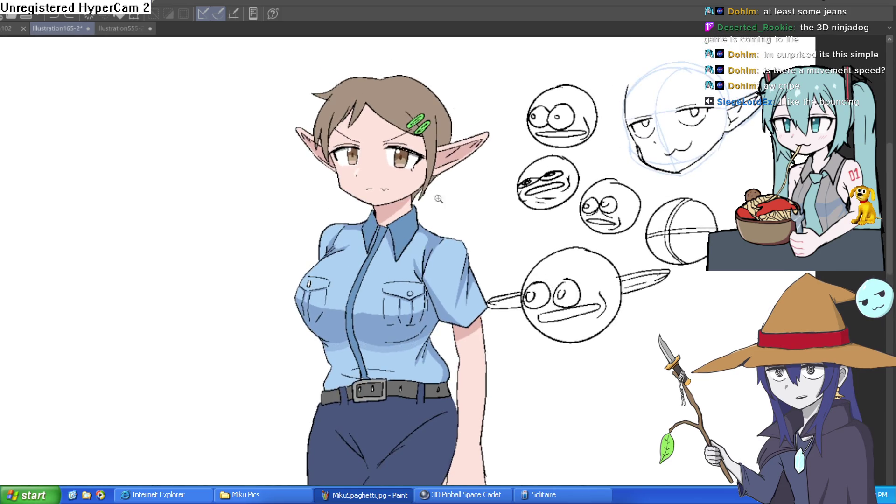
{"action": "scroll", "coordinate": [450, 274], "scroll_direction": "up", "scroll_amount": 5}
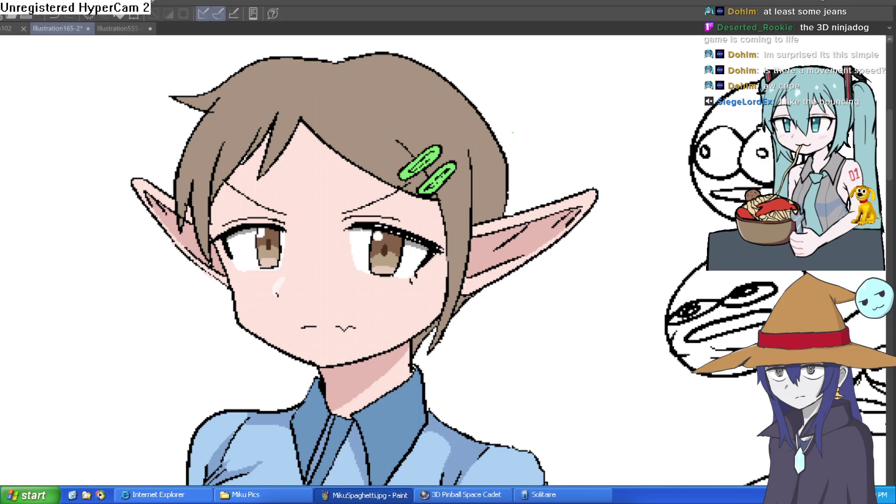
{"action": "scroll", "coordinate": [303, 138], "scroll_direction": "up", "scroll_amount": 4}
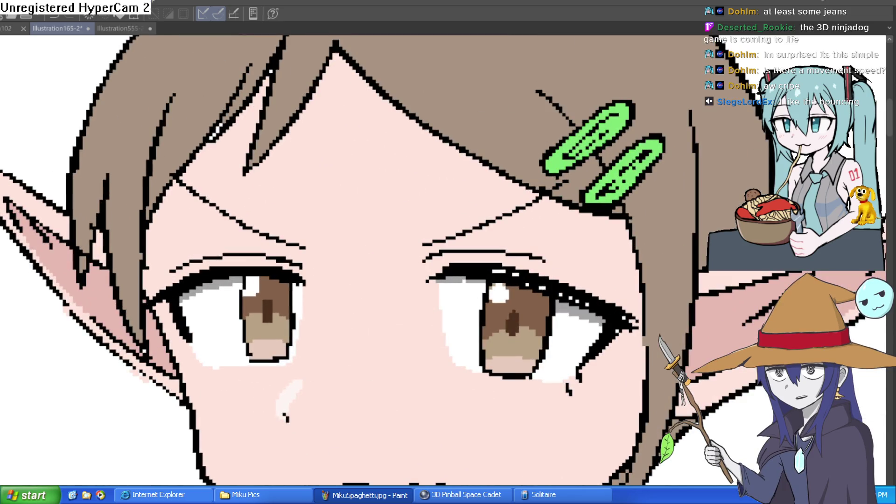
{"action": "left_click", "coordinate": [228, 116]}
{"action": "left_click_drag", "start_coordinate": [219, 126], "coordinate": [207, 146]}
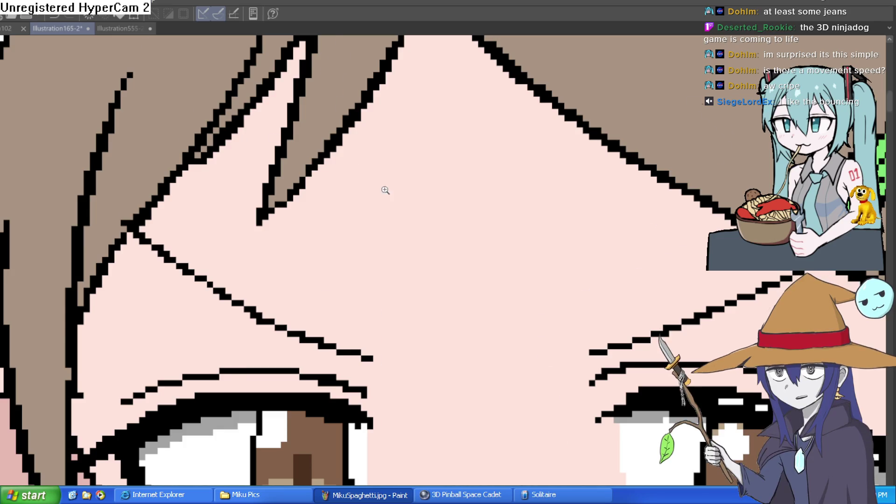
{"action": "scroll", "coordinate": [410, 252], "scroll_direction": "down", "scroll_amount": 5}
{"action": "scroll", "coordinate": [511, 261], "scroll_direction": "down", "scroll_amount": 1}
{"action": "scroll", "coordinate": [532, 210], "scroll_direction": "up", "scroll_amount": 6}
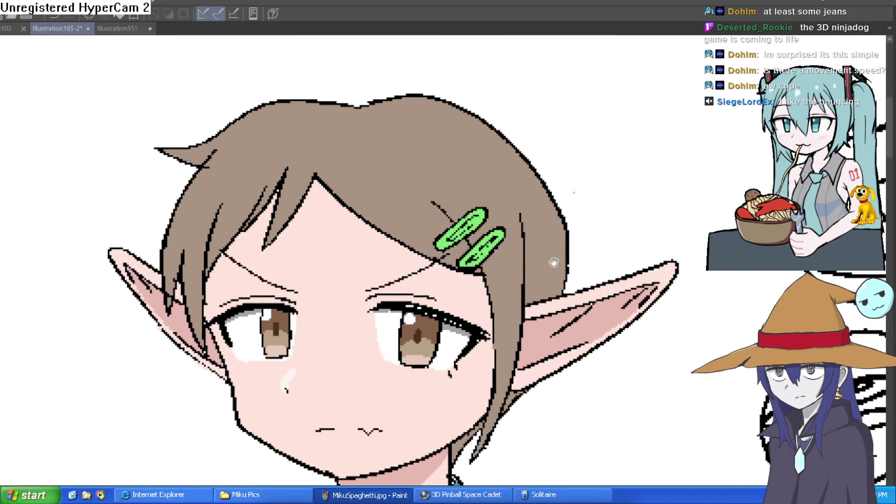
{"action": "scroll", "coordinate": [535, 185], "scroll_direction": "down", "scroll_amount": 3}
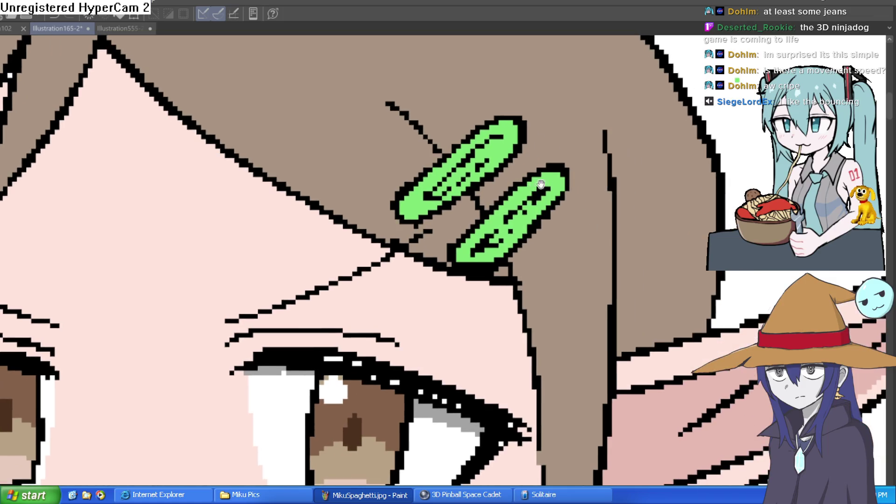
{"action": "scroll", "coordinate": [553, 178], "scroll_direction": "down", "scroll_amount": 2}
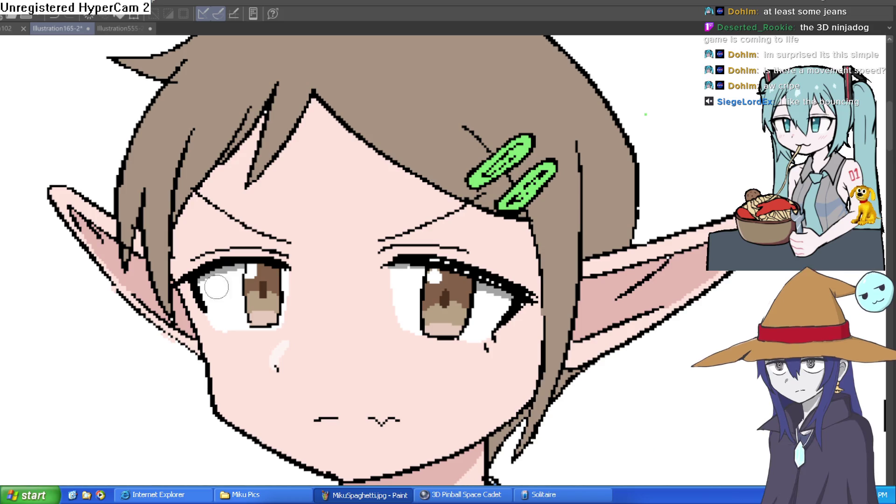
{"action": "scroll", "coordinate": [495, 161], "scroll_direction": "up", "scroll_amount": 3}
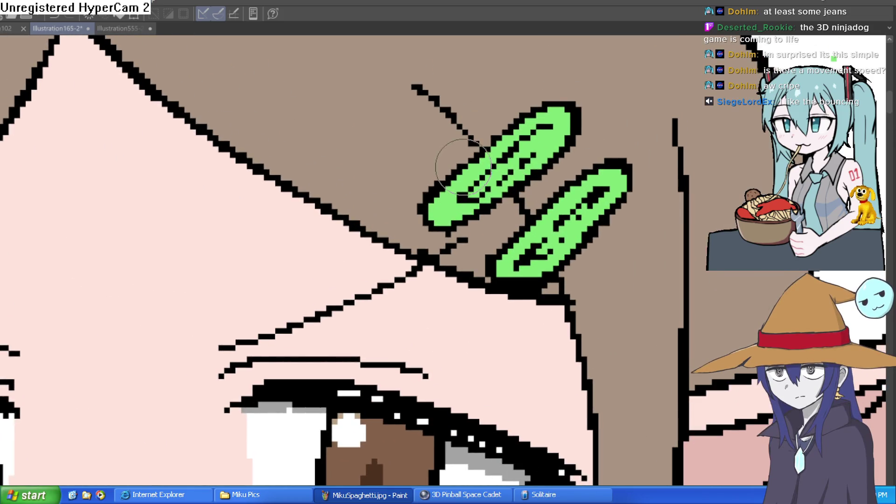
Redraw the clips' black outlines, undo the stray diagonal, and paint the left clip's lower end green.
{"action": "mouse_move", "coordinate": [395, 239]}
{"action": "left_mouse_down"}
{"action": "mouse_move", "coordinate": [444, 254]}
{"action": "mouse_move", "coordinate": [462, 233]}
{"action": "left_mouse_up"}
{"action": "mouse_move", "coordinate": [546, 280]}
{"action": "left_mouse_down"}
{"action": "mouse_move", "coordinate": [487, 296]}
{"action": "mouse_move", "coordinate": [570, 256]}
{"action": "mouse_move", "coordinate": [509, 304]}
{"action": "mouse_move", "coordinate": [490, 213]}
{"action": "left_mouse_up"}
{"action": "key", "text": "ctrl+z"}
{"action": "left_click_drag", "start_coordinate": [524, 100], "coordinate": [437, 182]}
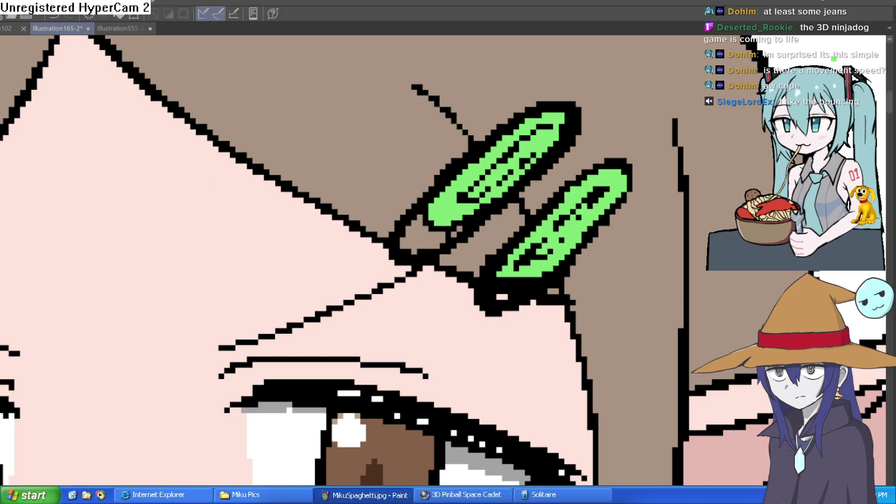
{"action": "mouse_move", "coordinate": [439, 224]}
{"action": "left_mouse_down"}
{"action": "mouse_move", "coordinate": [430, 190]}
{"action": "mouse_move", "coordinate": [400, 256]}
{"action": "mouse_move", "coordinate": [471, 217]}
{"action": "mouse_move", "coordinate": [411, 243]}
{"action": "mouse_move", "coordinate": [548, 139]}
{"action": "mouse_move", "coordinate": [485, 158]}
{"action": "mouse_move", "coordinate": [452, 187]}
{"action": "mouse_move", "coordinate": [508, 126]}
{"action": "left_mouse_up"}
Cover the black specks inside the right clip with green and repaint its lower-left edge.
{"action": "mouse_move", "coordinate": [582, 210]}
{"action": "left_mouse_down"}
{"action": "mouse_move", "coordinate": [504, 295]}
{"action": "mouse_move", "coordinate": [521, 292]}
{"action": "mouse_move", "coordinate": [608, 185]}
{"action": "mouse_move", "coordinate": [604, 160]}
{"action": "left_mouse_up"}
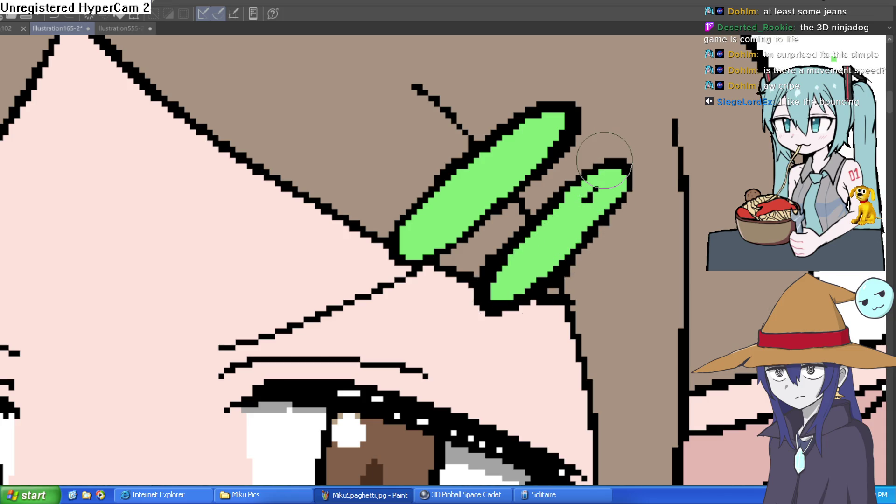
{"action": "mouse_move", "coordinate": [604, 160]}
{"action": "left_mouse_down"}
{"action": "mouse_move", "coordinate": [552, 233]}
{"action": "mouse_move", "coordinate": [548, 220]}
{"action": "mouse_move", "coordinate": [530, 249]}
{"action": "left_mouse_up"}
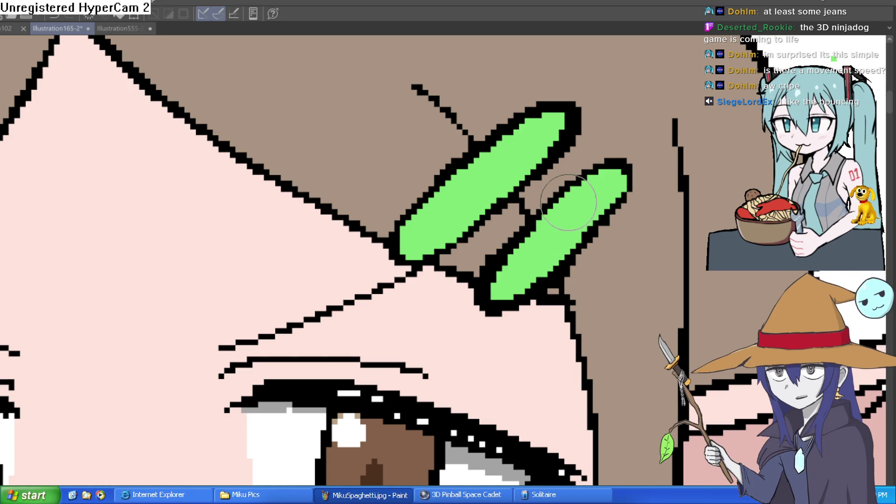
{"action": "scroll", "coordinate": [569, 196], "scroll_direction": "down", "scroll_amount": 1}
{"action": "mouse_move", "coordinate": [569, 196]}
{"action": "left_mouse_down"}
{"action": "mouse_move", "coordinate": [494, 289]}
{"action": "mouse_move", "coordinate": [557, 243]}
{"action": "left_mouse_up"}
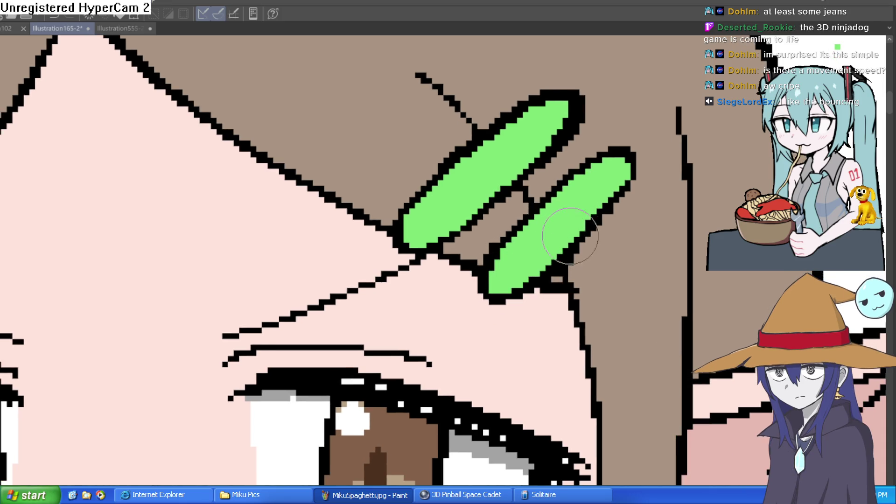
{"action": "scroll", "coordinate": [564, 219], "scroll_direction": "down", "scroll_amount": 5}
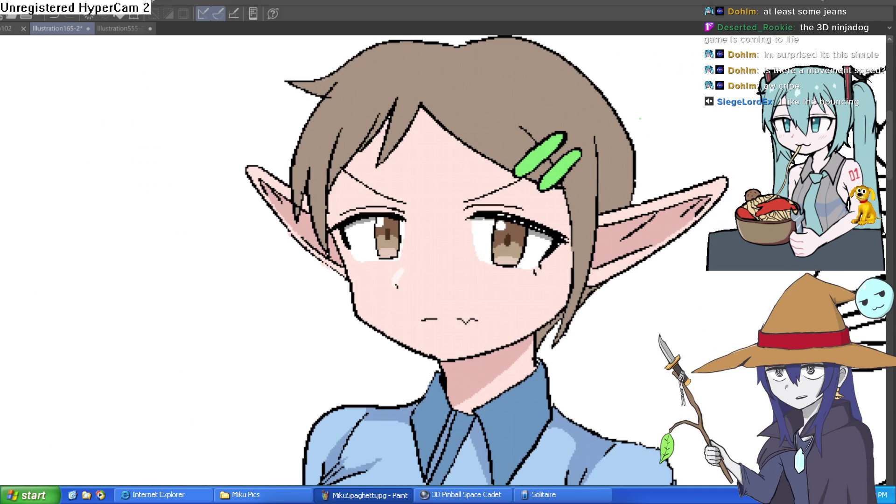
{"action": "scroll", "coordinate": [536, 169], "scroll_direction": "up", "scroll_amount": 4}
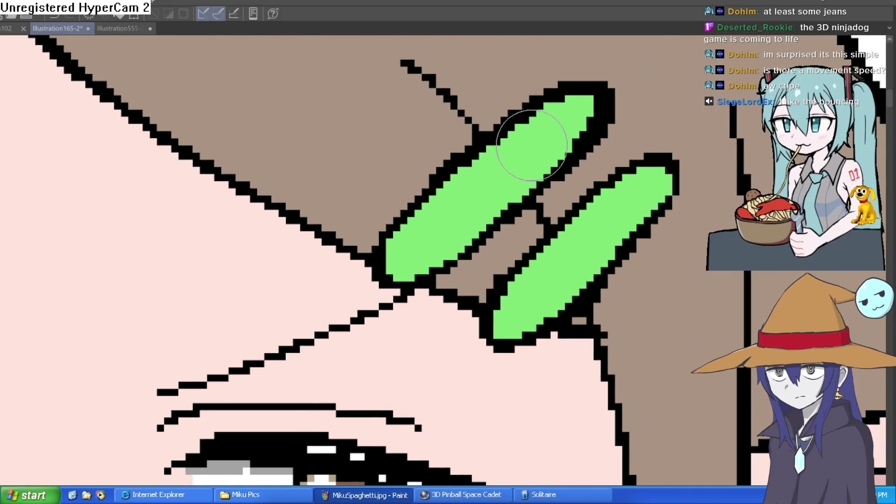
Add black hatch strokes along the left clip, undoing the strokes inside the right clip.
{"action": "mouse_move", "coordinate": [414, 242]}
{"action": "left_mouse_down"}
{"action": "mouse_move", "coordinate": [410, 262]}
{"action": "mouse_move", "coordinate": [588, 94]}
{"action": "mouse_move", "coordinate": [591, 155]}
{"action": "mouse_move", "coordinate": [577, 122]}
{"action": "left_mouse_up"}
{"action": "mouse_move", "coordinate": [606, 154]}
{"action": "left_mouse_down"}
{"action": "mouse_move", "coordinate": [600, 150]}
{"action": "mouse_move", "coordinate": [471, 308]}
{"action": "mouse_move", "coordinate": [504, 280]}
{"action": "left_mouse_up"}
{"action": "key", "text": "ctrl+z"}
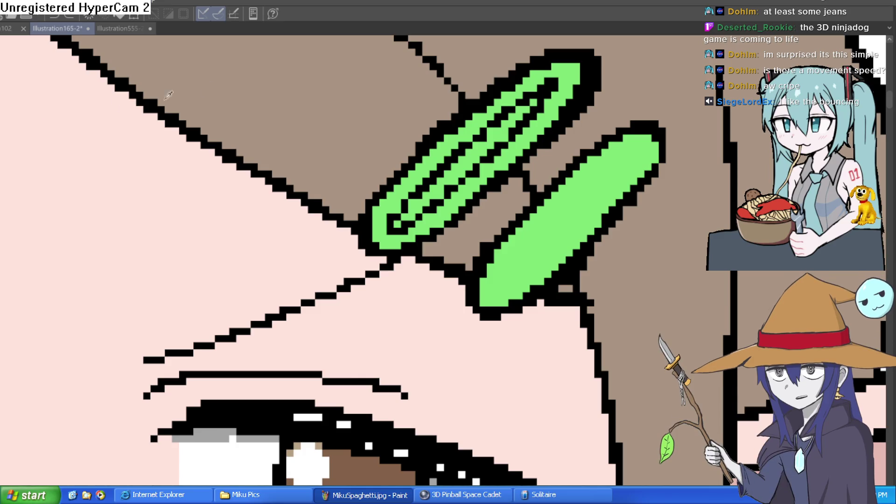
Erase the hatched pixels in the upper clip, draw a dark line inside its loop, and zoom out.
{"action": "mouse_move", "coordinate": [394, 224]}
{"action": "left_mouse_down"}
{"action": "mouse_move", "coordinate": [445, 161]}
{"action": "mouse_move", "coordinate": [470, 161]}
{"action": "mouse_move", "coordinate": [550, 88]}
{"action": "mouse_move", "coordinate": [402, 219]}
{"action": "mouse_move", "coordinate": [517, 110]}
{"action": "mouse_move", "coordinate": [504, 125]}
{"action": "left_mouse_up"}
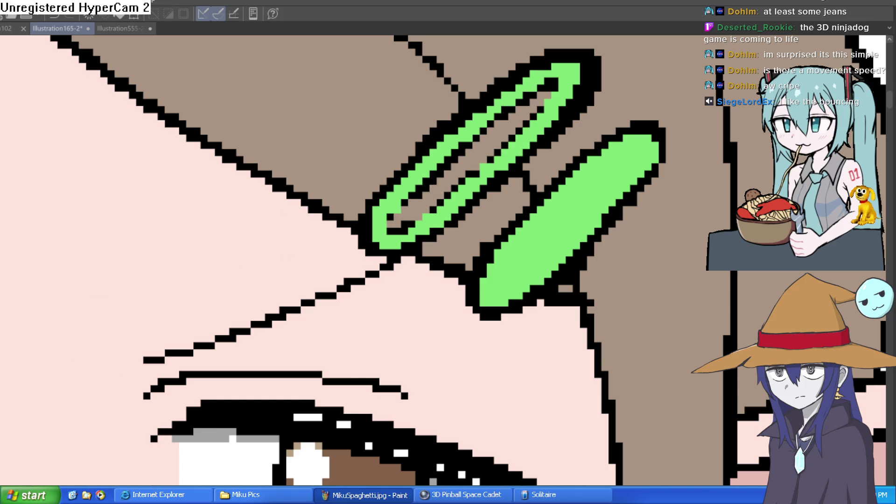
{"action": "scroll", "coordinate": [527, 207], "scroll_direction": "up", "scroll_amount": 3}
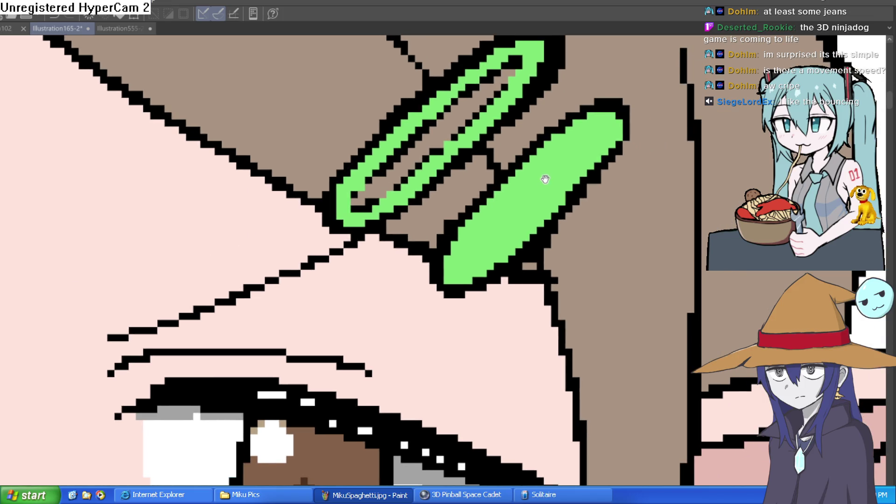
{"action": "mouse_move", "coordinate": [590, 120]}
{"action": "left_mouse_down"}
{"action": "mouse_move", "coordinate": [450, 300]}
{"action": "mouse_move", "coordinate": [546, 219]}
{"action": "mouse_move", "coordinate": [625, 121]}
{"action": "mouse_move", "coordinate": [655, 149]}
{"action": "left_mouse_up"}
{"action": "scroll", "coordinate": [656, 149], "scroll_direction": "down", "scroll_amount": 3}
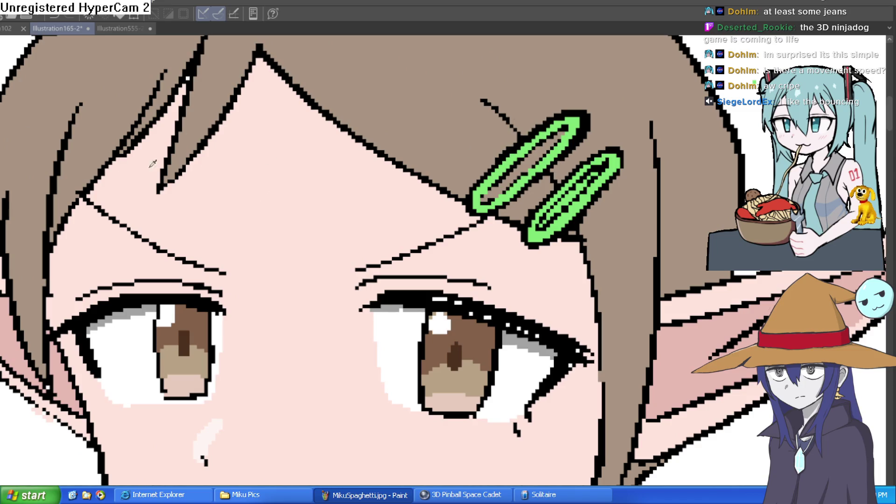
{"action": "left_click", "coordinate": [616, 171]}
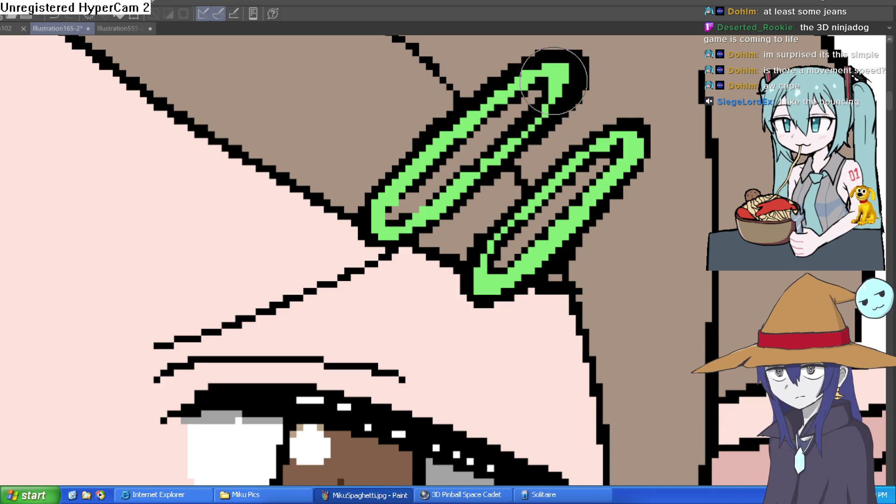
{"action": "mouse_move", "coordinate": [543, 88]}
{"action": "left_mouse_down"}
{"action": "mouse_move", "coordinate": [471, 168]}
{"action": "mouse_move", "coordinate": [415, 213]}
{"action": "mouse_move", "coordinate": [402, 205]}
{"action": "mouse_move", "coordinate": [420, 191]}
{"action": "mouse_move", "coordinate": [392, 219]}
{"action": "mouse_move", "coordinate": [471, 150]}
{"action": "left_mouse_up"}
{"action": "key", "text": "ctrl+0"}
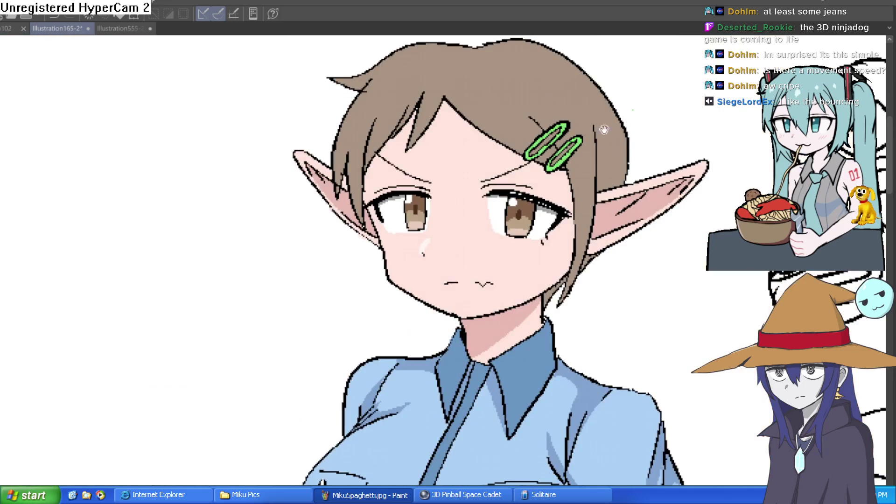
Pan to the upper clip's top and extend its tip up and right, with a larger brush.
{"action": "scroll", "coordinate": [629, 156], "scroll_direction": "down", "scroll_amount": 2}
{"action": "scroll", "coordinate": [616, 154], "scroll_direction": "up", "scroll_amount": 6}
{"action": "mouse_move", "coordinate": [534, 182]}
{"action": "left_mouse_down"}
{"action": "mouse_move", "coordinate": [504, 206]}
{"action": "mouse_move", "coordinate": [479, 210]}
{"action": "left_mouse_up"}
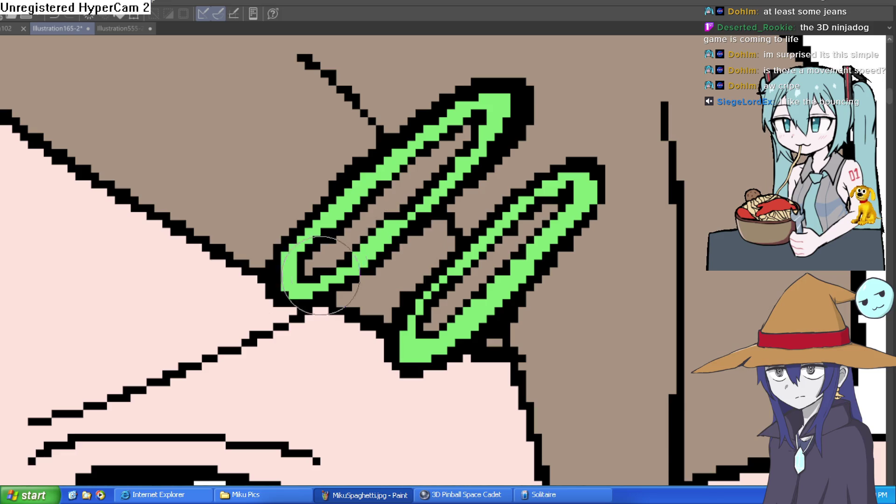
{"action": "left_click_drag", "start_coordinate": [559, 93], "coordinate": [510, 131]}
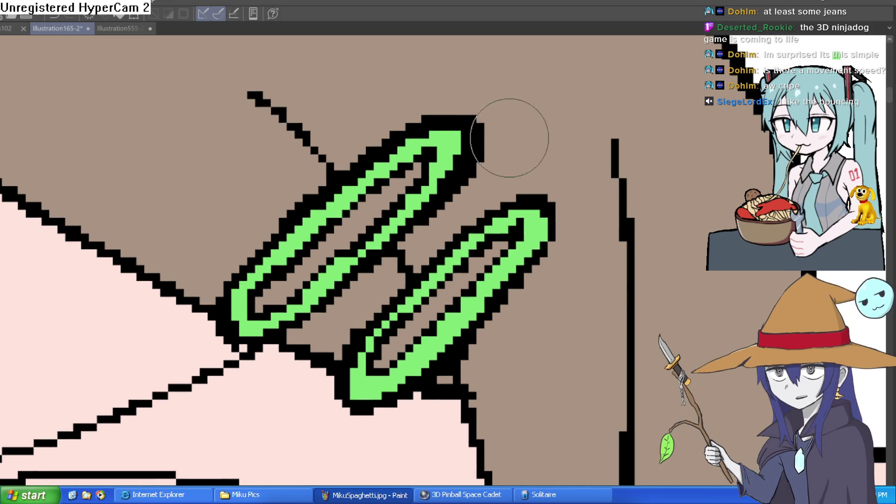
{"action": "left_click_drag", "start_coordinate": [449, 118], "coordinate": [490, 144]}
{"action": "key", "text": "bracketright"}
{"action": "key", "text": "bracketright"}
{"action": "key", "text": "bracketright"}
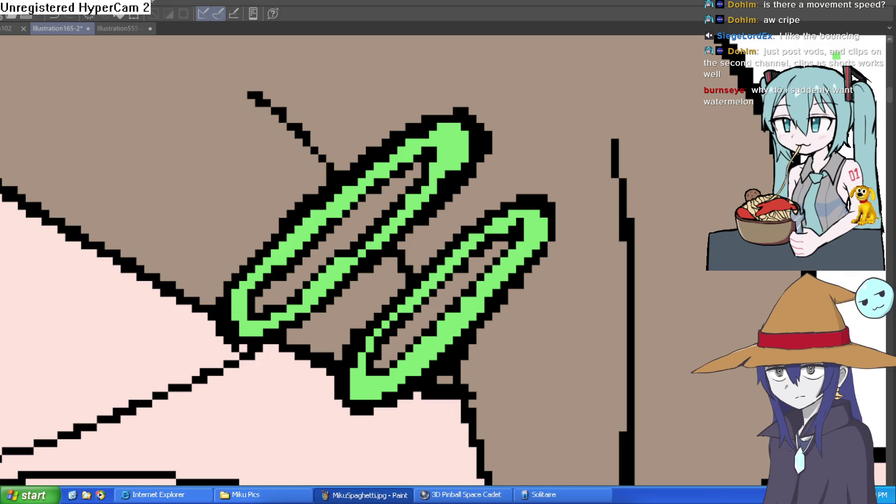
{"action": "scroll", "coordinate": [610, 198], "scroll_direction": "down", "scroll_amount": 3}
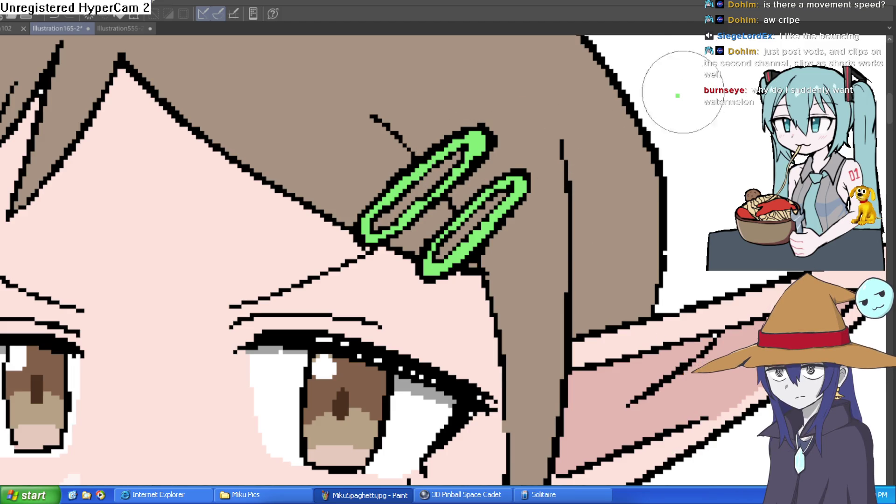
{"action": "scroll", "coordinate": [662, 153], "scroll_direction": "down", "scroll_amount": 3}
{"action": "scroll", "coordinate": [644, 140], "scroll_direction": "down", "scroll_amount": 5}
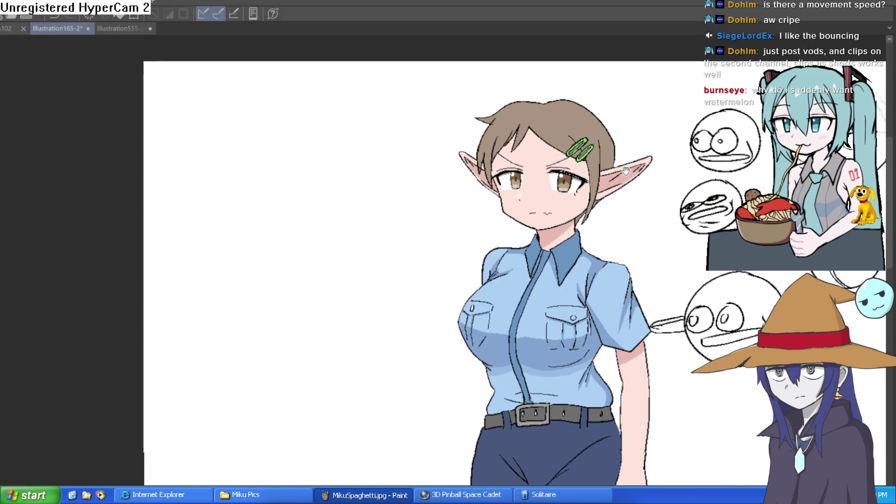
{"action": "left_click_drag", "start_coordinate": [533, 154], "coordinate": [530, 156]}
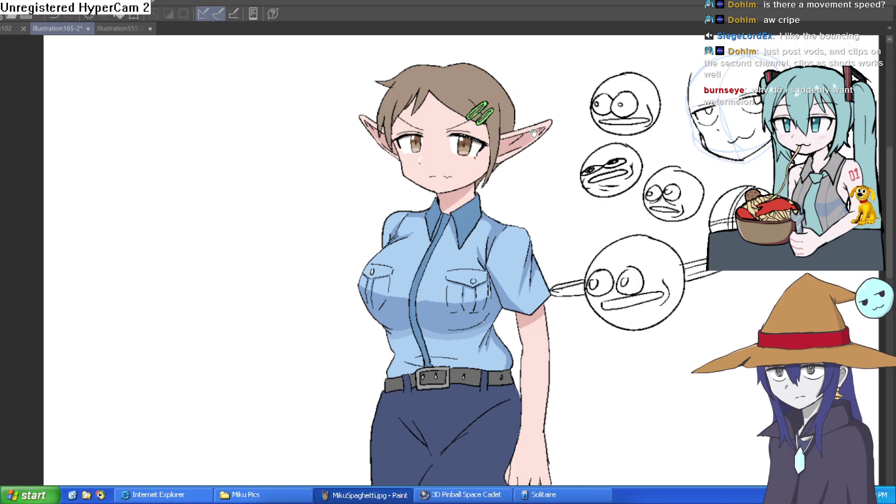
{"action": "scroll", "coordinate": [481, 256], "scroll_direction": "up", "scroll_amount": 5}
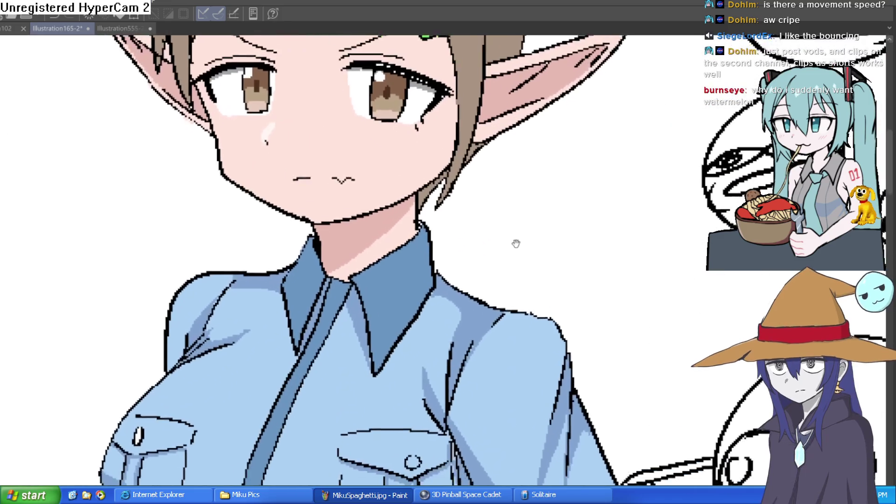
{"action": "scroll", "coordinate": [516, 244], "scroll_direction": "down", "scroll_amount": 4}
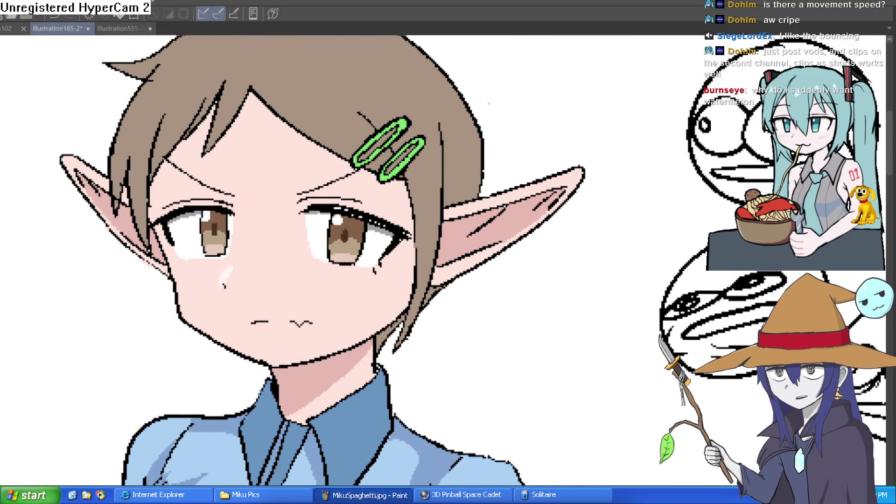
{"action": "scroll", "coordinate": [387, 143], "scroll_direction": "up", "scroll_amount": 5}
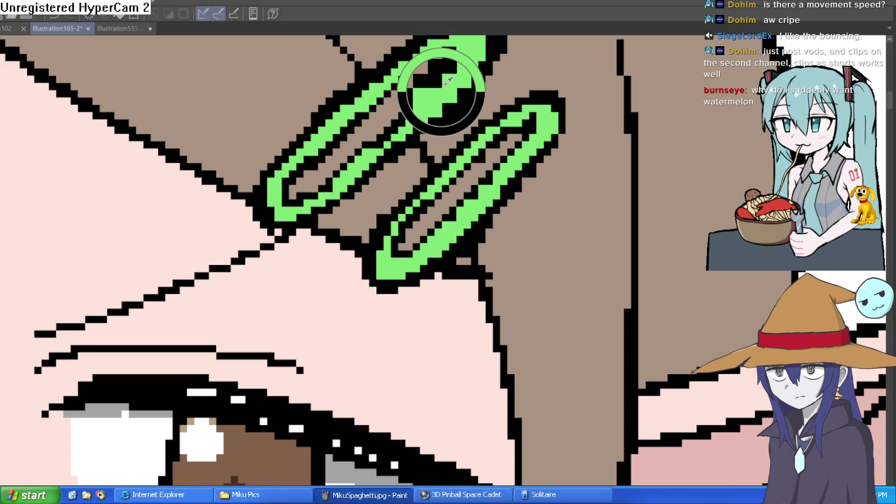
Paint green inside the slots of both the upper and lower clip loops.
{"action": "left_click_drag", "start_coordinate": [476, 91], "coordinate": [464, 118]}
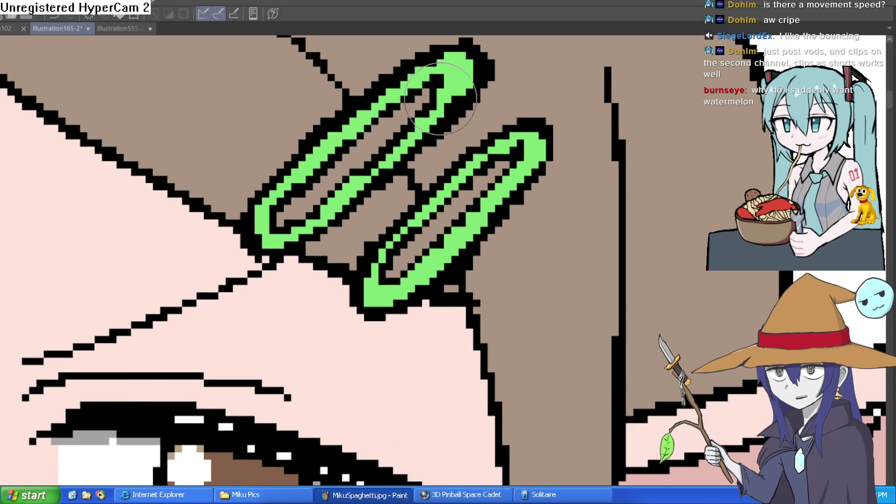
{"action": "left_click_drag", "start_coordinate": [405, 145], "coordinate": [287, 224]}
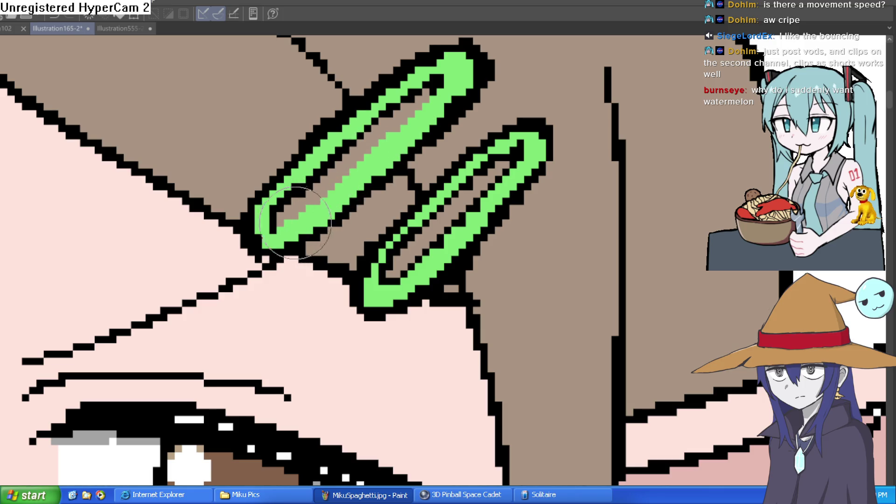
{"action": "mouse_move", "coordinate": [518, 156]}
{"action": "left_mouse_down"}
{"action": "mouse_move", "coordinate": [420, 261]}
{"action": "mouse_move", "coordinate": [435, 230]}
{"action": "left_mouse_up"}
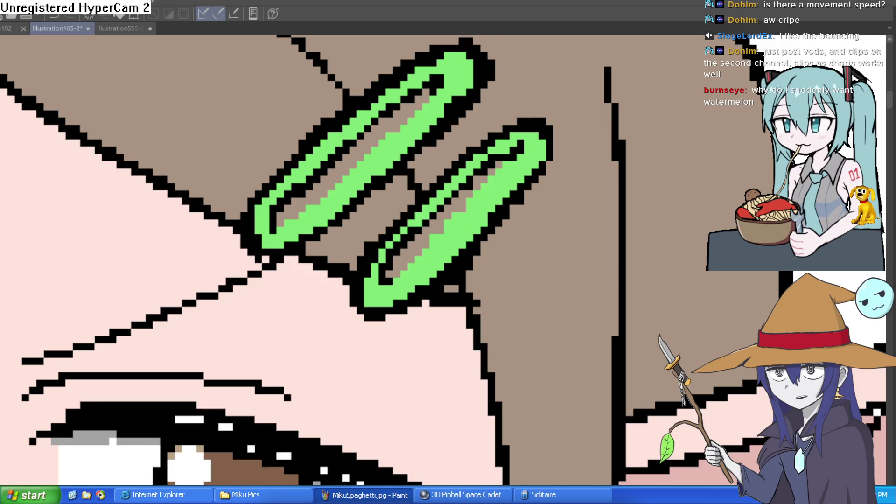
{"action": "scroll", "coordinate": [428, 107], "scroll_direction": "up", "scroll_amount": 3}
Touch up the black outline pixels along both clip strokes and select the clip's green.
{"action": "left_click_drag", "start_coordinate": [466, 295], "coordinate": [499, 260]}
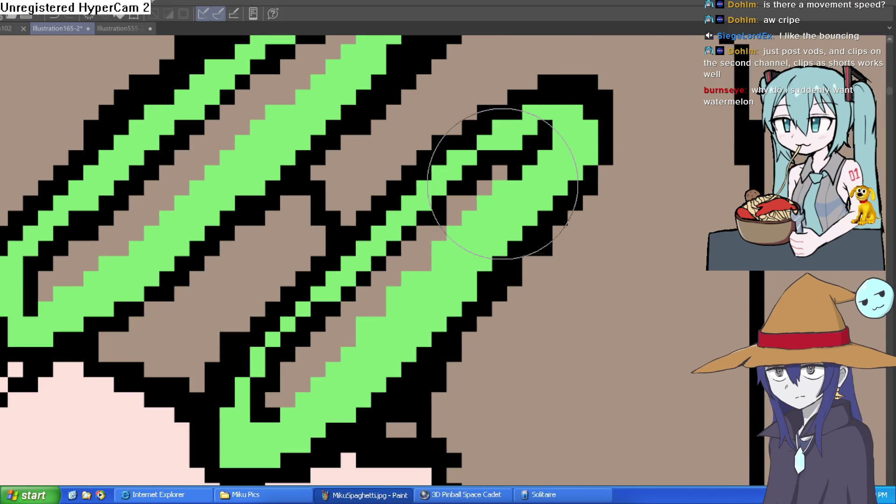
{"action": "left_click_drag", "start_coordinate": [313, 379], "coordinate": [351, 280]}
{"action": "scroll", "coordinate": [351, 280], "scroll_direction": "up", "scroll_amount": 2}
{"action": "mouse_move", "coordinate": [420, 270]}
{"action": "left_mouse_down"}
{"action": "mouse_move", "coordinate": [401, 120]}
{"action": "mouse_move", "coordinate": [259, 273]}
{"action": "left_mouse_up"}
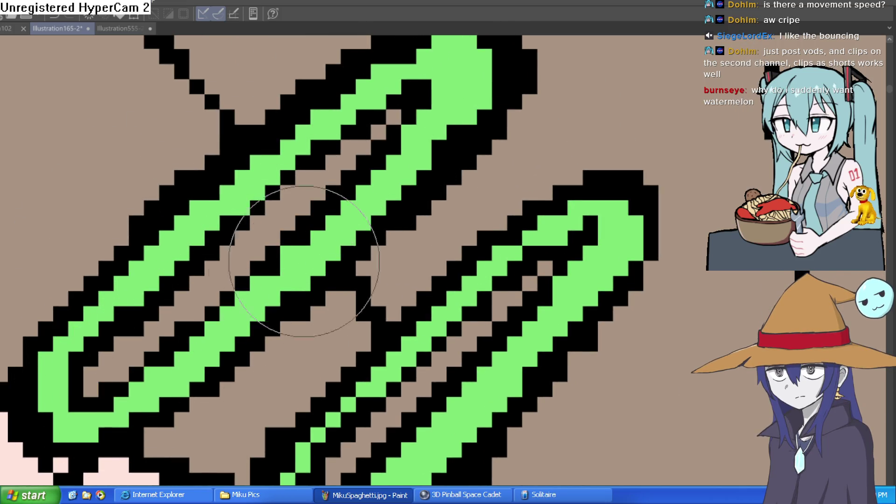
{"action": "scroll", "coordinate": [320, 280], "scroll_direction": "down", "scroll_amount": 5}
{"action": "left_click_drag", "start_coordinate": [532, 188], "coordinate": [529, 196]}
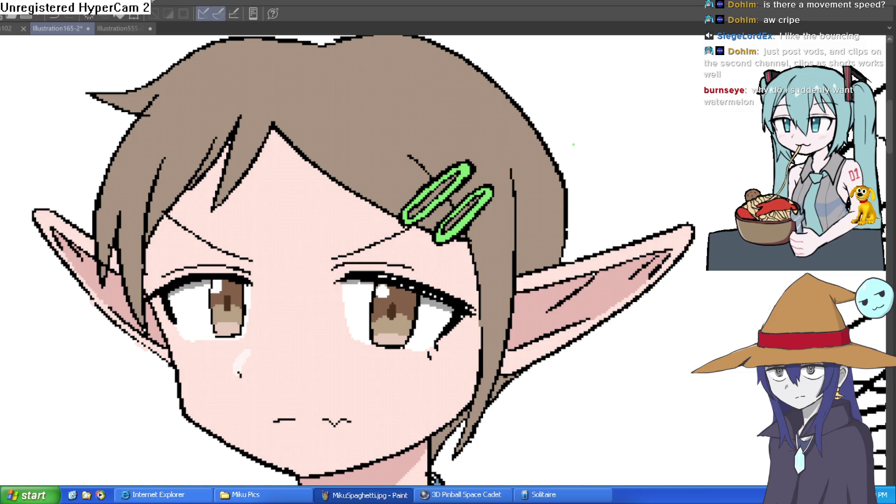
{"action": "left_click", "coordinate": [464, 169]}
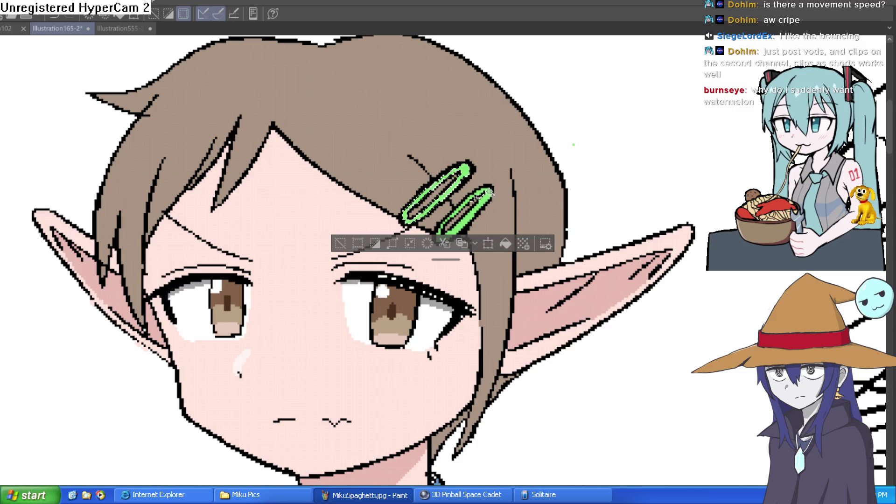
Add the right clip's and lower-left green areas to the Magic Wand selection, then tilt the view.
{"action": "scroll", "coordinate": [494, 213], "scroll_direction": "up", "scroll_amount": 5}
{"action": "left_click", "coordinate": [493, 213]}
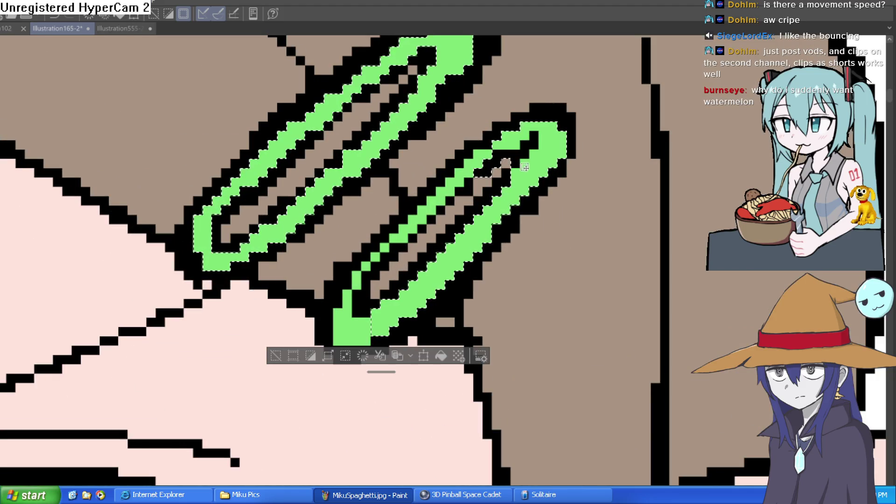
{"action": "left_click", "coordinate": [346, 312]}
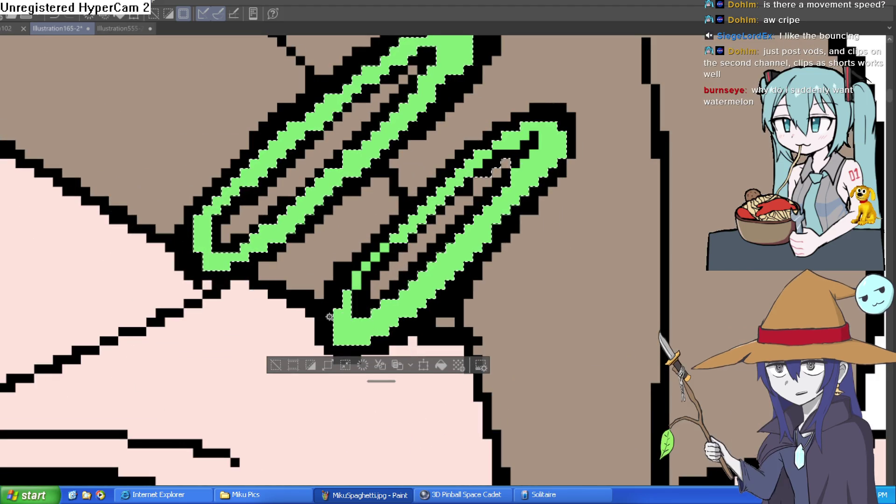
{"action": "scroll", "coordinate": [481, 168], "scroll_direction": "down", "scroll_amount": 3}
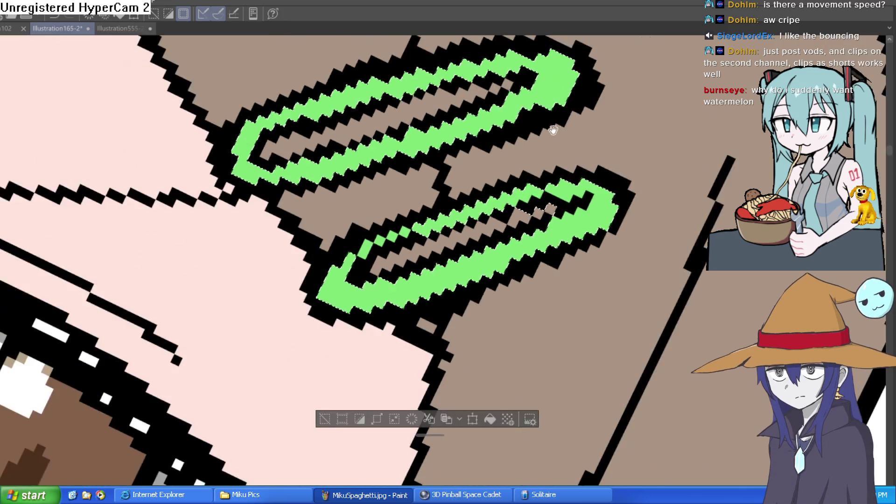
{"action": "key", "text": "ctrl+d"}
Dot white highlight pixels along both green hair clips.
{"action": "left_click", "coordinate": [404, 243]}
{"action": "left_click", "coordinate": [429, 196]}
{"action": "left_click", "coordinate": [476, 133]}
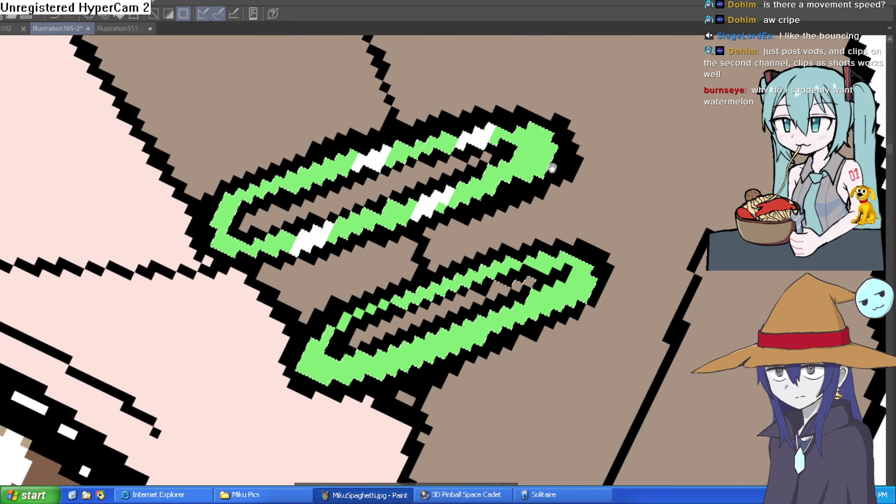
{"action": "scroll", "coordinate": [401, 261], "scroll_direction": "down", "scroll_amount": 2}
{"action": "left_click", "coordinate": [374, 284]}
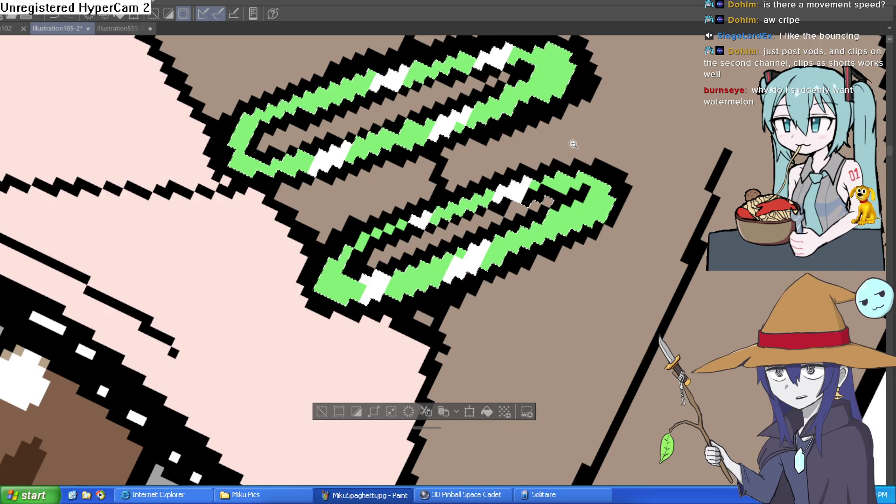
{"action": "scroll", "coordinate": [420, 168], "scroll_direction": "down", "scroll_amount": 5}
{"action": "scroll", "coordinate": [403, 158], "scroll_direction": "down", "scroll_amount": 5}
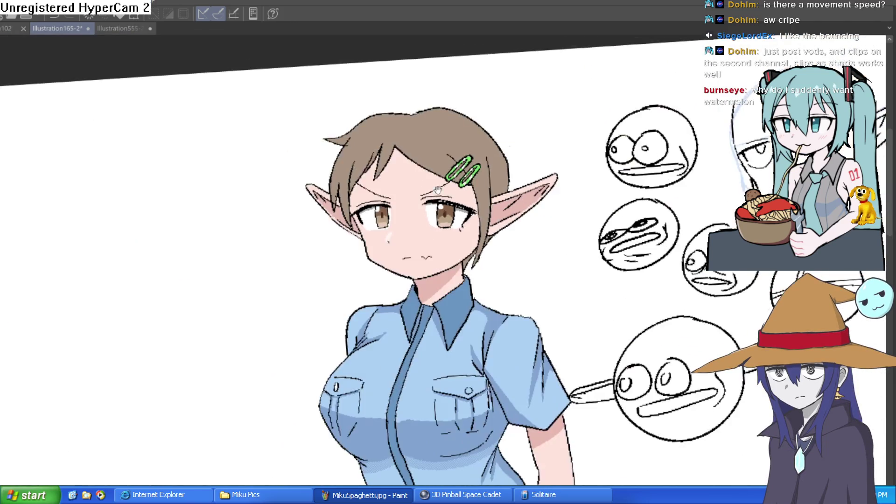
{"action": "left_click_drag", "start_coordinate": [535, 164], "coordinate": [523, 190]}
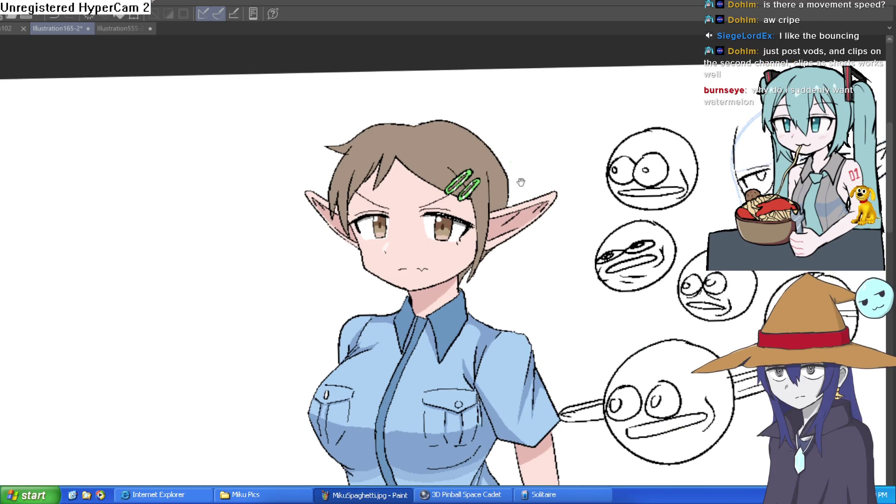
{"action": "scroll", "coordinate": [492, 172], "scroll_direction": "up", "scroll_amount": 5}
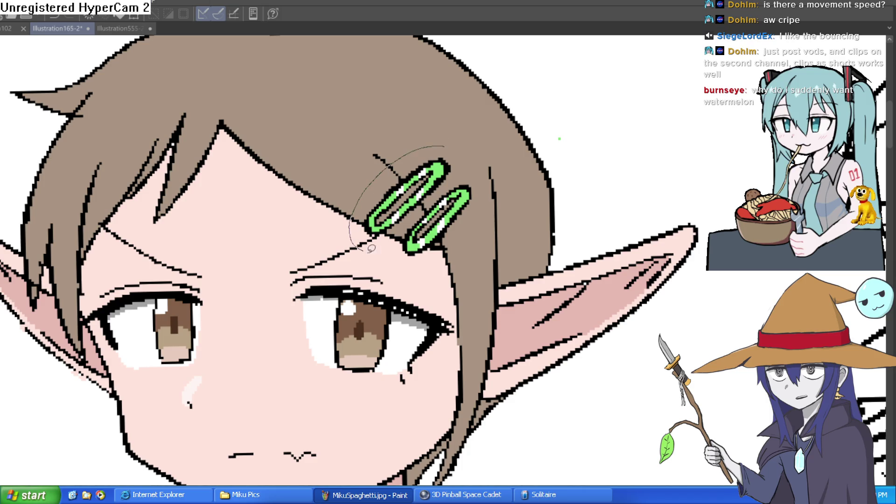
Lasso the upper hair clip, rotate it slightly with Ctrl+T, and clear the selection.
{"action": "left_click_drag", "start_coordinate": [371, 249], "coordinate": [475, 227]}
{"action": "left_click_drag", "start_coordinate": [430, 147], "coordinate": [431, 147]}
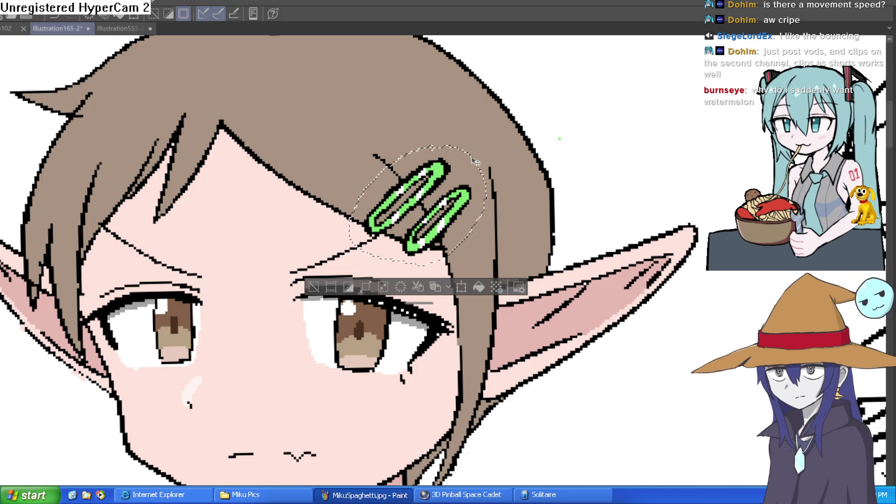
{"action": "key", "text": "ctrl+t"}
{"action": "mouse_move", "coordinate": [480, 168]}
{"action": "left_mouse_down"}
{"action": "mouse_move", "coordinate": [483, 147]}
{"action": "mouse_move", "coordinate": [415, 132]}
{"action": "left_mouse_up"}
{"action": "mouse_move", "coordinate": [493, 155]}
{"action": "left_mouse_down"}
{"action": "mouse_move", "coordinate": [508, 143]}
{"action": "mouse_move", "coordinate": [495, 156]}
{"action": "left_mouse_up"}
{"action": "left_click", "coordinate": [389, 291]}
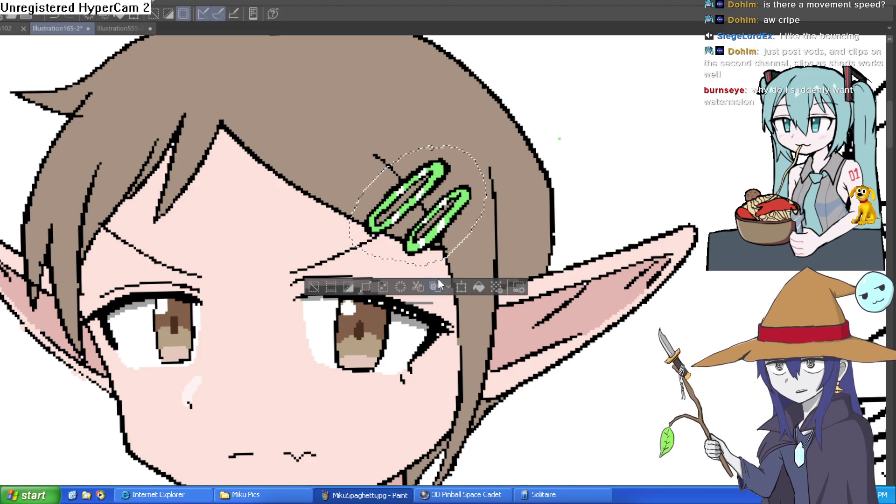
{"action": "left_click", "coordinate": [313, 287]}
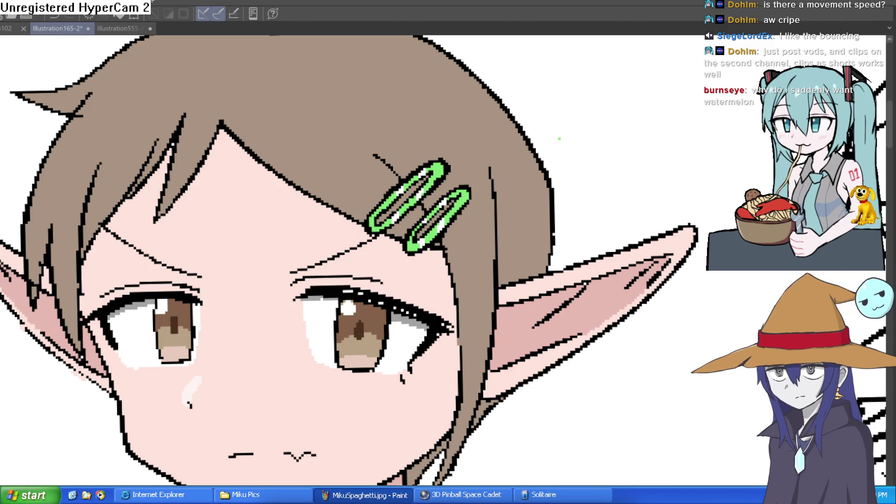
{"action": "scroll", "coordinate": [475, 163], "scroll_direction": "up", "scroll_amount": 2}
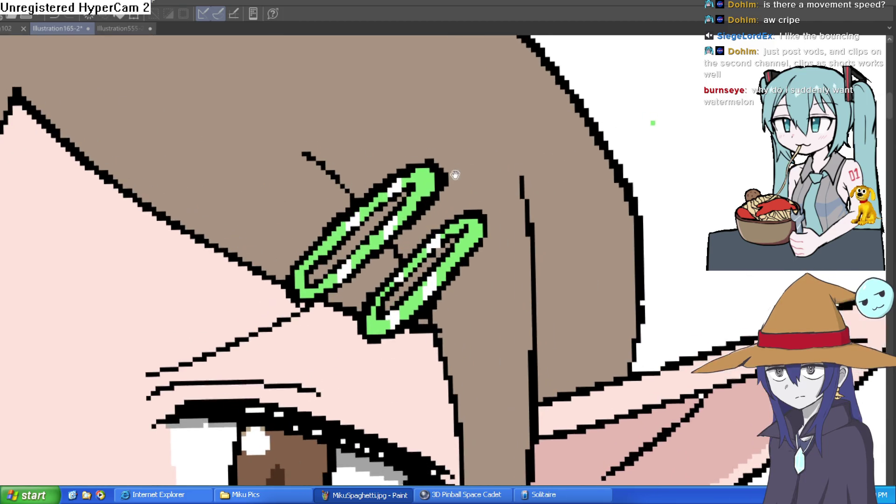
Extend the upper clip's tip in black and green, then fill its top solid green.
{"action": "mouse_move", "coordinate": [390, 189]}
{"action": "left_mouse_down"}
{"action": "mouse_move", "coordinate": [435, 144]}
{"action": "mouse_move", "coordinate": [399, 248]}
{"action": "mouse_move", "coordinate": [303, 305]}
{"action": "mouse_move", "coordinate": [426, 149]}
{"action": "mouse_move", "coordinate": [400, 180]}
{"action": "mouse_move", "coordinate": [322, 200]}
{"action": "mouse_move", "coordinate": [370, 211]}
{"action": "mouse_move", "coordinate": [420, 144]}
{"action": "mouse_move", "coordinate": [300, 200]}
{"action": "left_mouse_up"}
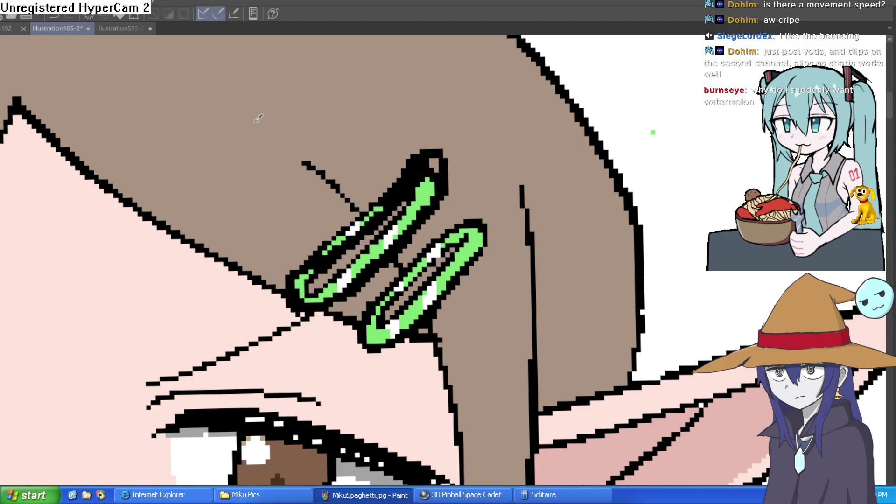
{"action": "mouse_move", "coordinate": [392, 190]}
{"action": "left_mouse_down"}
{"action": "mouse_move", "coordinate": [370, 201]}
{"action": "mouse_move", "coordinate": [337, 241]}
{"action": "mouse_move", "coordinate": [363, 198]}
{"action": "mouse_move", "coordinate": [372, 213]}
{"action": "mouse_move", "coordinate": [372, 198]}
{"action": "left_mouse_up"}
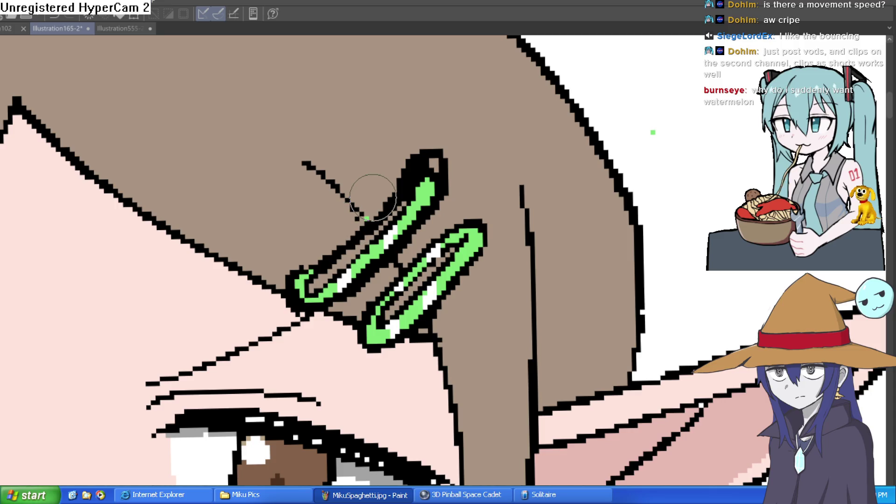
{"action": "left_click_drag", "start_coordinate": [373, 197], "coordinate": [370, 215]}
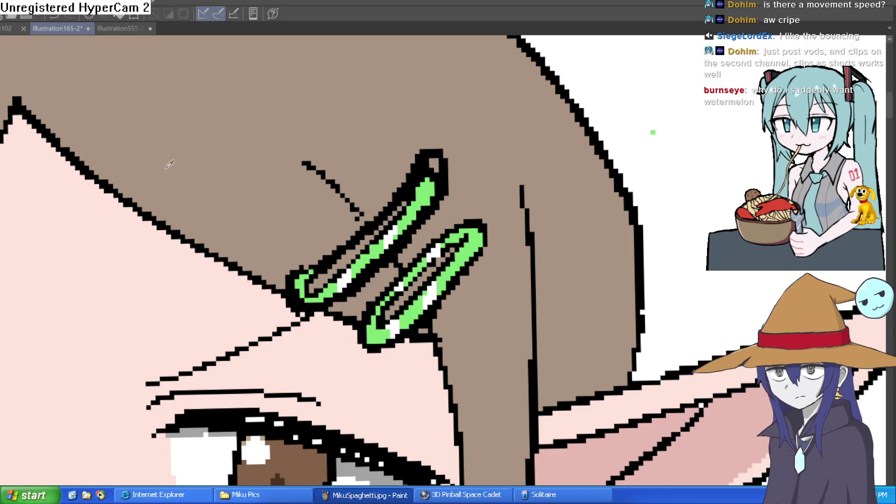
{"action": "left_click_drag", "start_coordinate": [406, 212], "coordinate": [427, 156]}
{"action": "key", "text": "ctrl+z"}
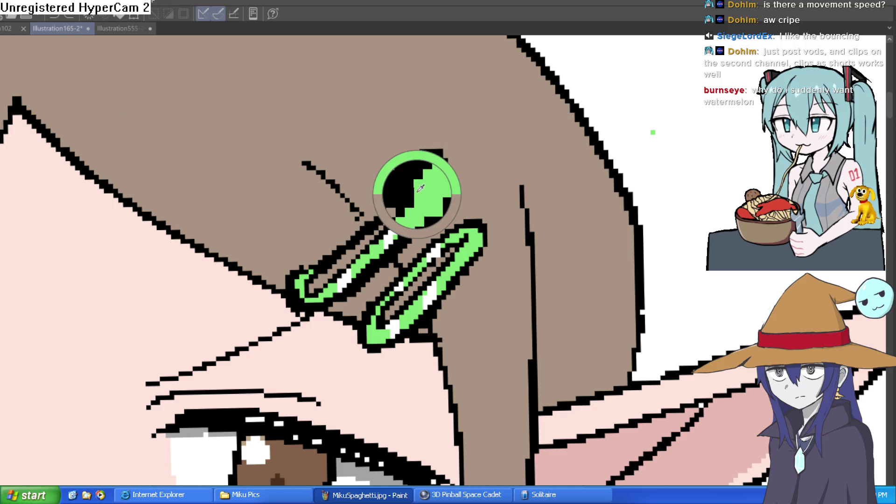
{"action": "mouse_move", "coordinate": [429, 168]}
{"action": "left_mouse_down"}
{"action": "mouse_move", "coordinate": [397, 219]}
{"action": "mouse_move", "coordinate": [425, 196]}
{"action": "mouse_move", "coordinate": [387, 248]}
{"action": "mouse_move", "coordinate": [364, 248]}
{"action": "mouse_move", "coordinate": [393, 223]}
{"action": "mouse_move", "coordinate": [322, 266]}
{"action": "mouse_move", "coordinate": [327, 275]}
{"action": "mouse_move", "coordinate": [358, 262]}
{"action": "left_mouse_up"}
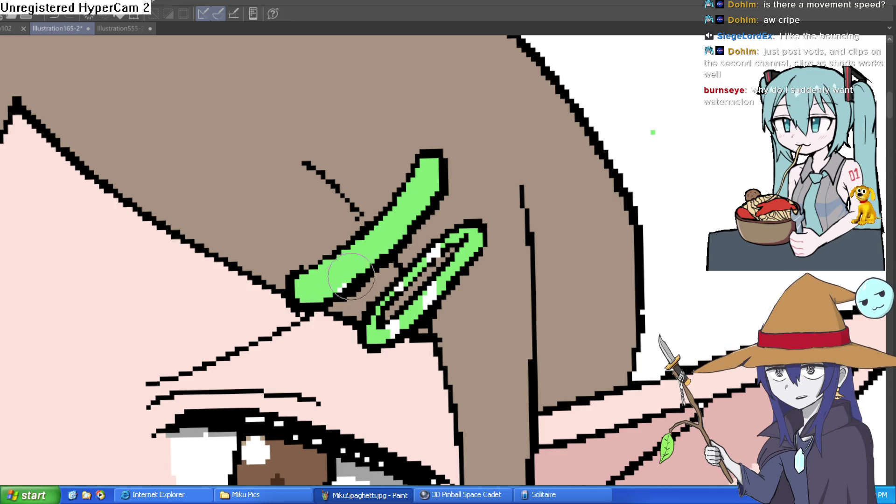
{"action": "scroll", "coordinate": [485, 217], "scroll_direction": "down", "scroll_amount": 5}
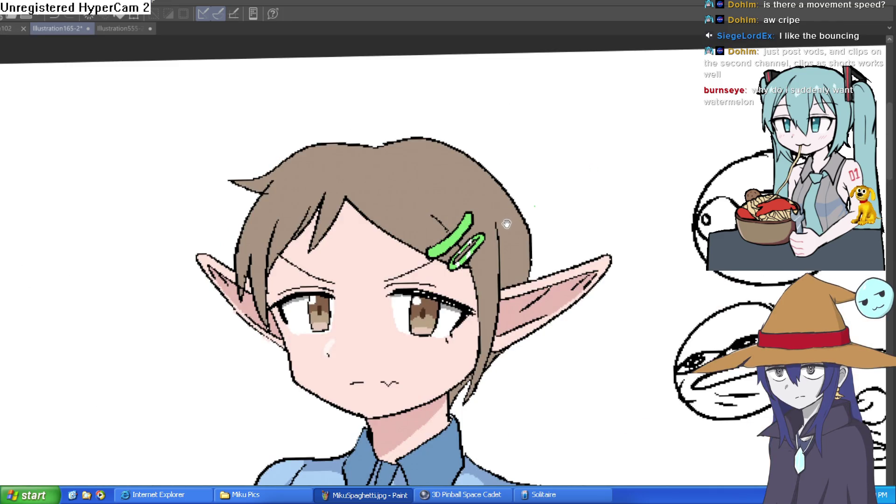
Darken the upper clip's upper-left edge and thin its outline by painting green over it.
{"action": "scroll", "coordinate": [499, 227], "scroll_direction": "down", "scroll_amount": 3}
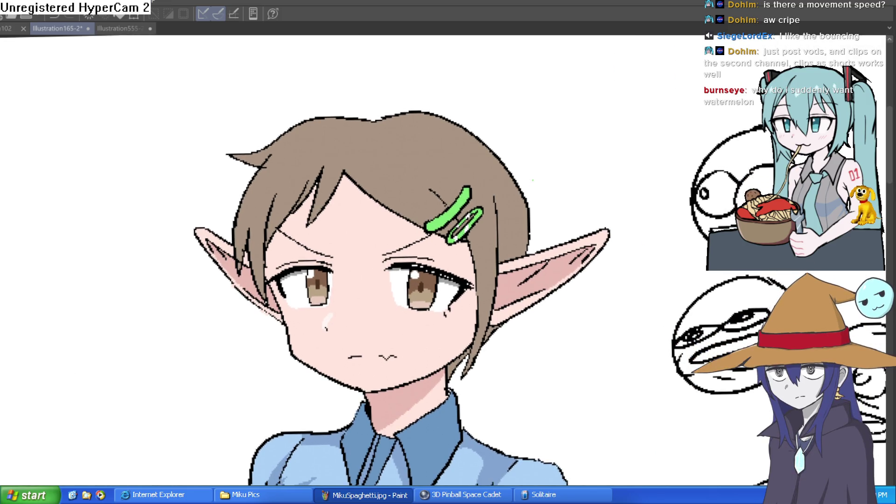
{"action": "scroll", "coordinate": [455, 198], "scroll_direction": "up", "scroll_amount": 5}
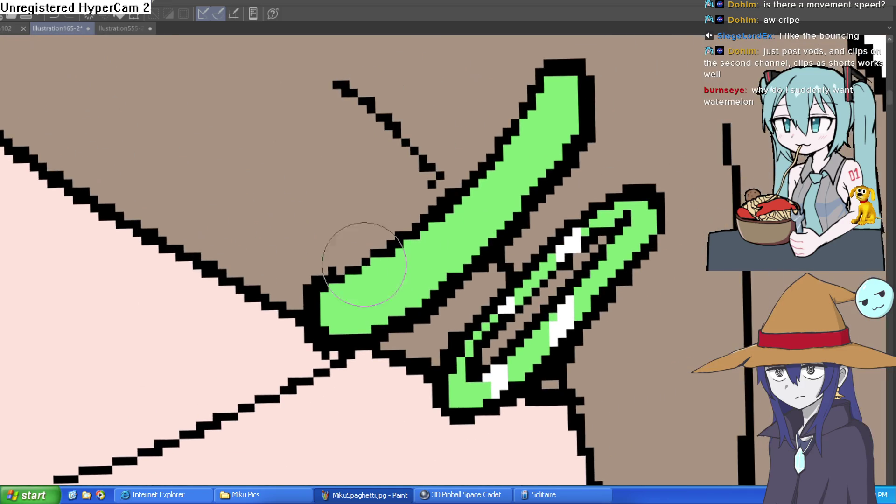
{"action": "left_click_drag", "start_coordinate": [408, 226], "coordinate": [481, 124]}
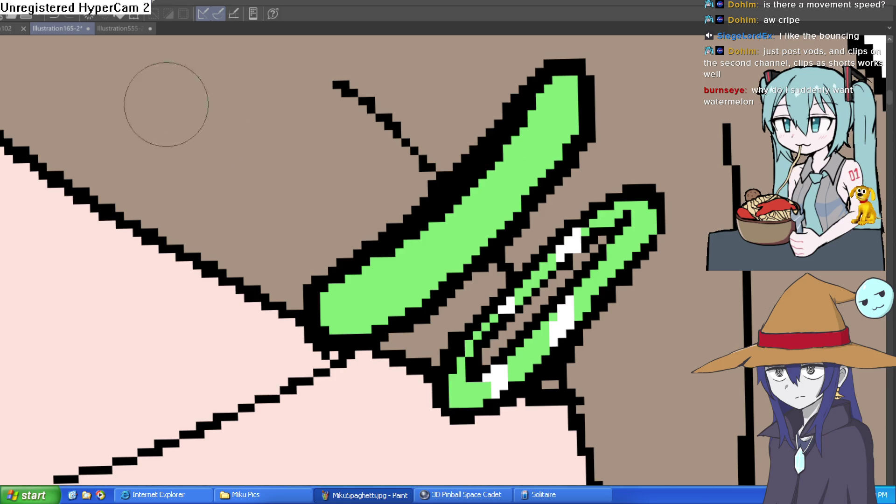
{"action": "mouse_move", "coordinate": [551, 84]}
{"action": "left_mouse_down"}
{"action": "mouse_move", "coordinate": [338, 302]}
{"action": "mouse_move", "coordinate": [481, 257]}
{"action": "mouse_move", "coordinate": [577, 84]}
{"action": "mouse_move", "coordinate": [570, 75]}
{"action": "left_mouse_up"}
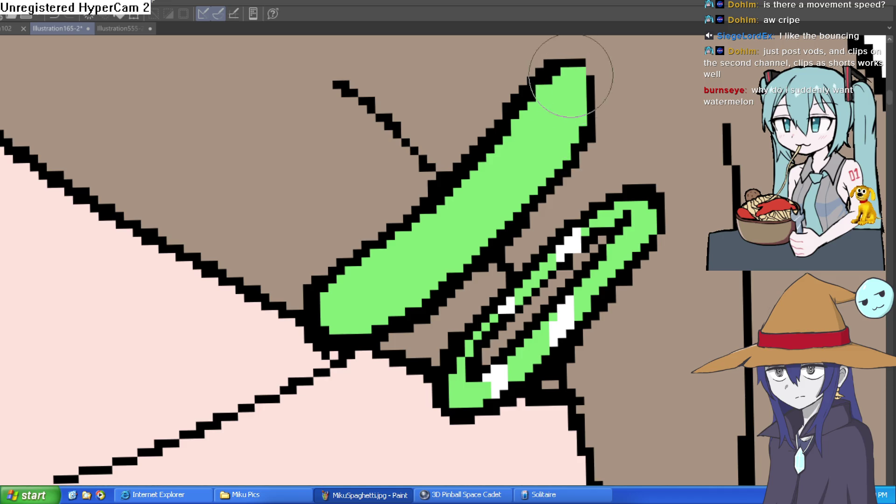
{"action": "scroll", "coordinate": [560, 219], "scroll_direction": "down", "scroll_amount": 5}
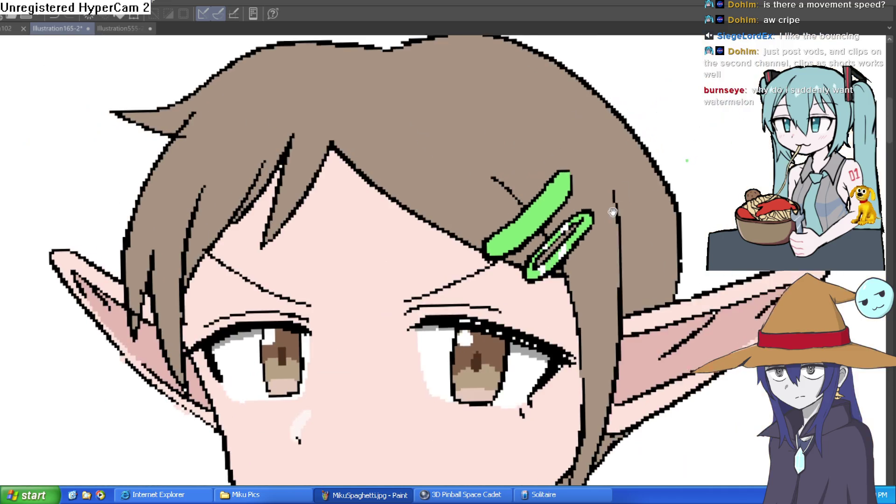
Paint a brown diagonal slit down the middle of the upper clip.
{"action": "left_click_drag", "start_coordinate": [613, 211], "coordinate": [528, 192]}
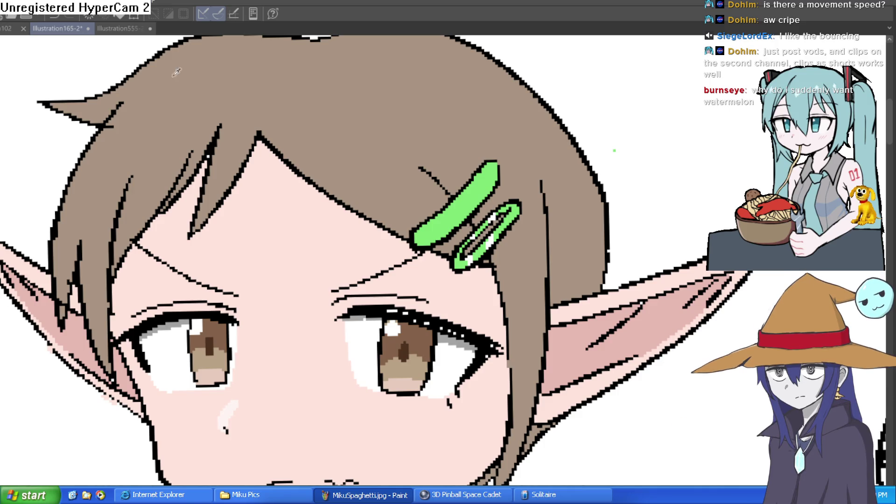
{"action": "left_click", "coordinate": [466, 162]}
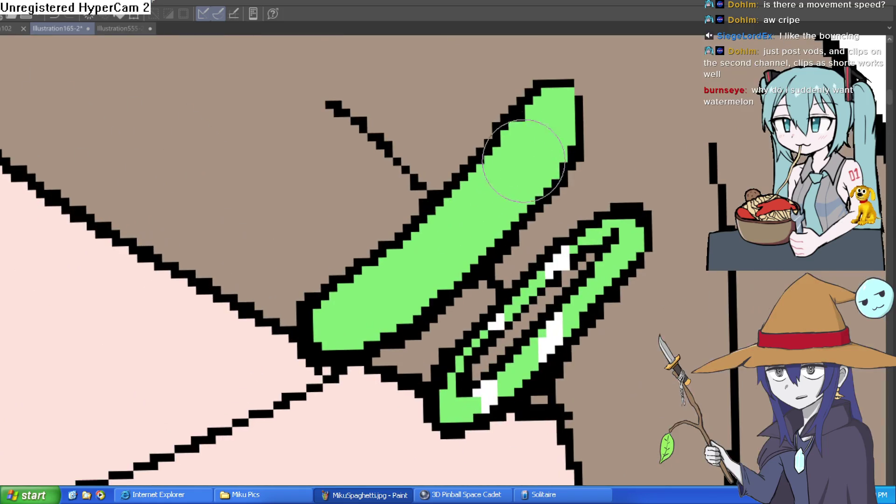
{"action": "left_click_drag", "start_coordinate": [549, 124], "coordinate": [351, 320]}
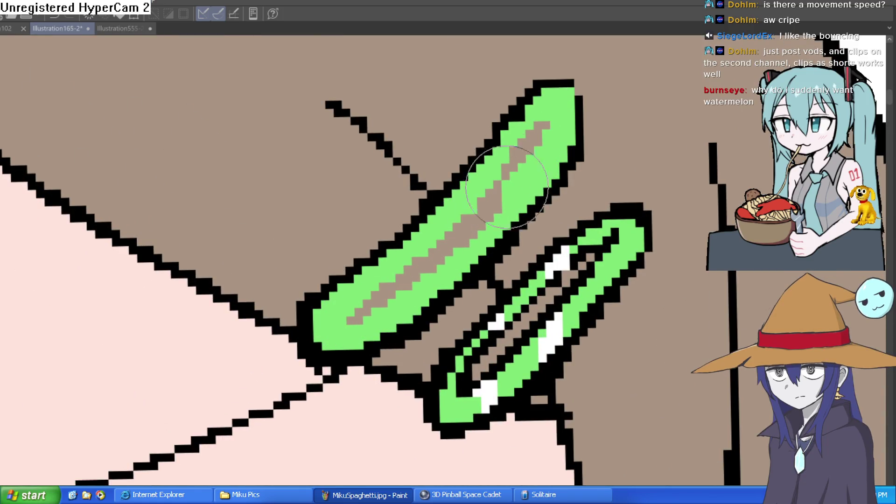
{"action": "scroll", "coordinate": [572, 195], "scroll_direction": "down", "scroll_amount": 3}
{"action": "scroll", "coordinate": [571, 195], "scroll_direction": "down", "scroll_amount": 3}
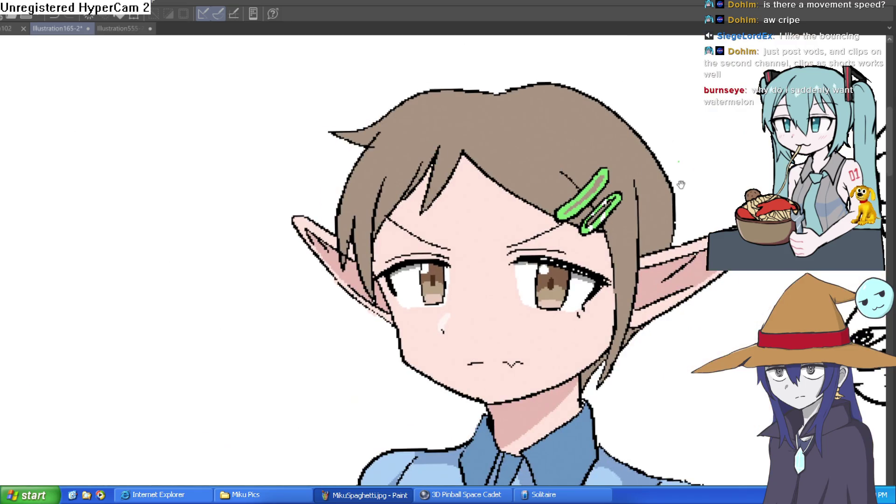
{"action": "left_click_drag", "start_coordinate": [671, 185], "coordinate": [647, 171]}
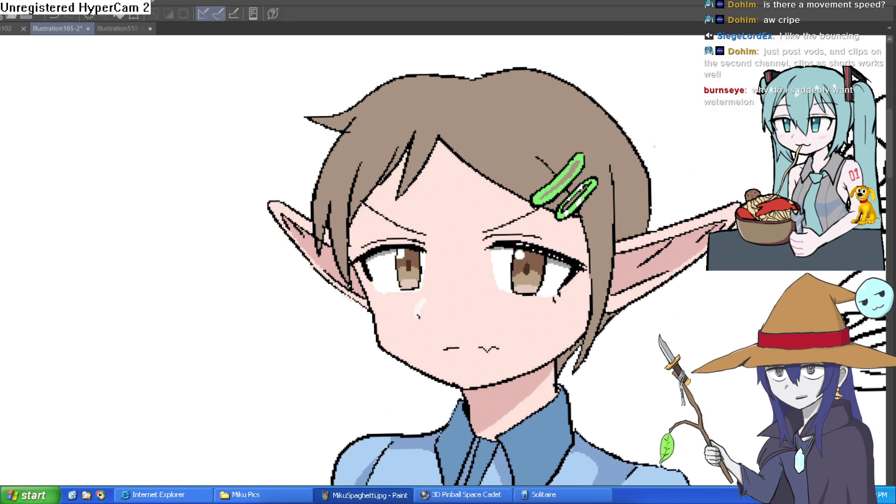
{"action": "left_click_drag", "start_coordinate": [654, 275], "coordinate": [574, 320]}
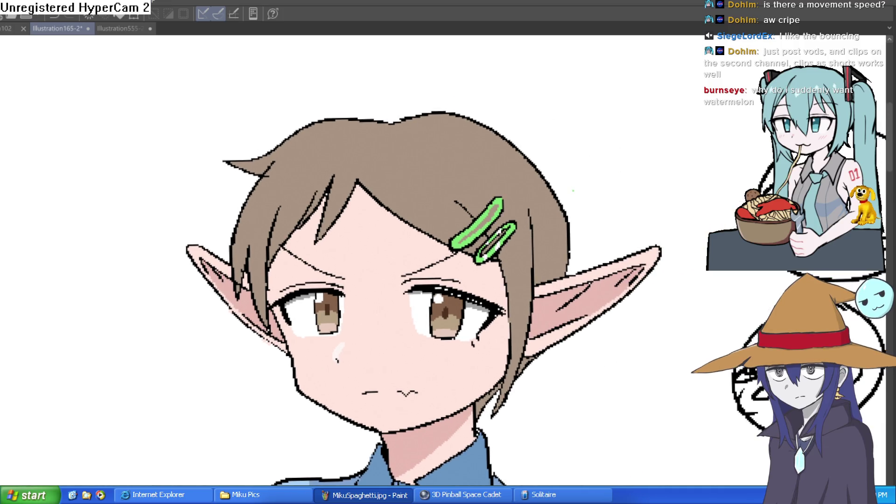
{"action": "scroll", "coordinate": [536, 201], "scroll_direction": "up", "scroll_amount": 5}
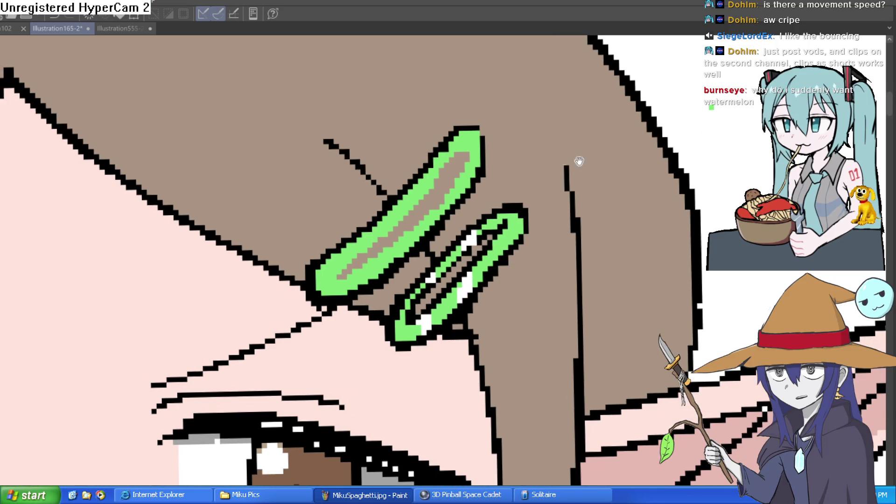
Draw a dark inner line in the upper clip and paint green over stray dark pixels toward its tip.
{"action": "mouse_move", "coordinate": [394, 221]}
{"action": "left_mouse_down"}
{"action": "mouse_move", "coordinate": [345, 273]}
{"action": "mouse_move", "coordinate": [434, 201]}
{"action": "mouse_move", "coordinate": [464, 158]}
{"action": "mouse_move", "coordinate": [490, 150]}
{"action": "left_mouse_up"}
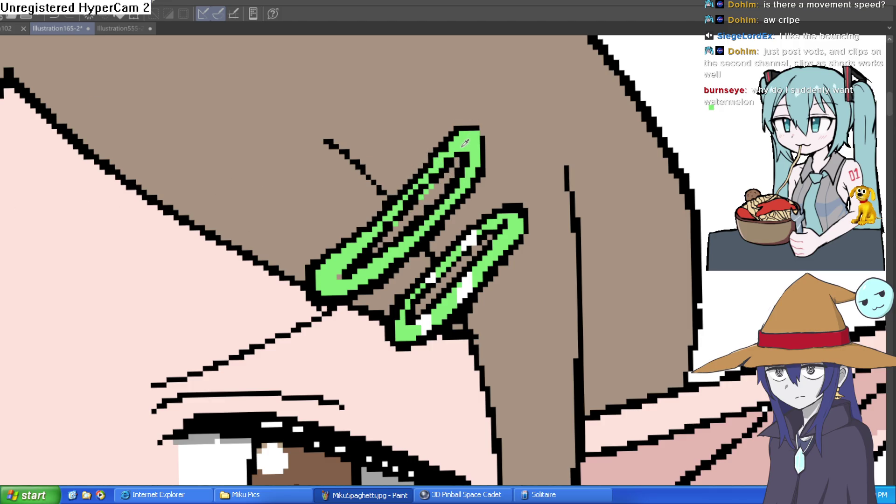
{"action": "left_click_drag", "start_coordinate": [450, 147], "coordinate": [404, 205]}
{"action": "mouse_move", "coordinate": [362, 242]}
{"action": "left_mouse_down"}
{"action": "mouse_move", "coordinate": [337, 280]}
{"action": "mouse_move", "coordinate": [355, 278]}
{"action": "mouse_move", "coordinate": [347, 284]}
{"action": "left_mouse_up"}
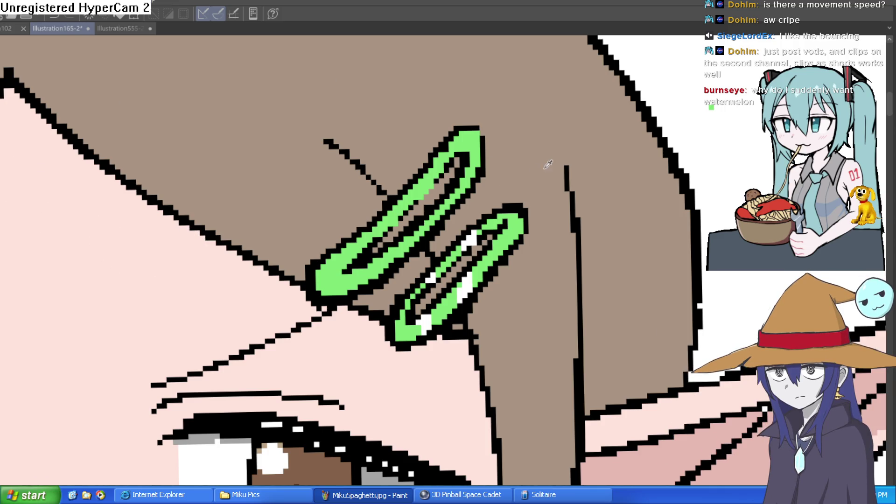
{"action": "left_click", "coordinate": [453, 207]}
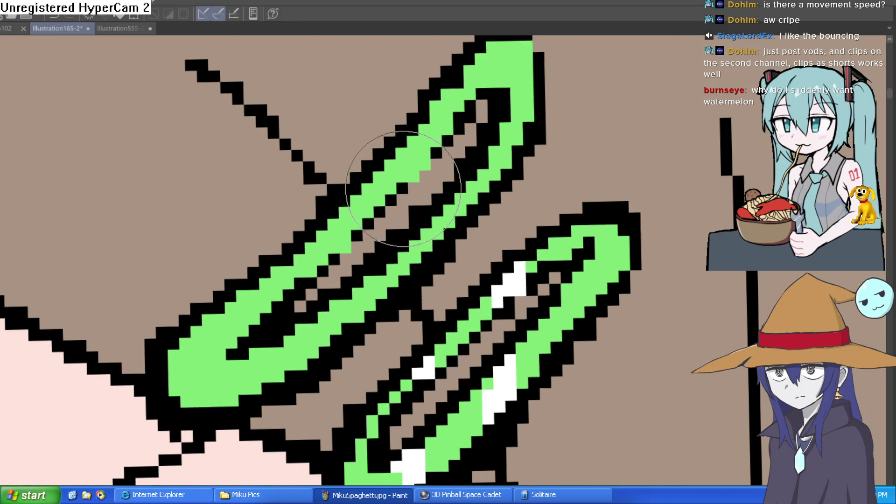
{"action": "scroll", "coordinate": [541, 173], "scroll_direction": "down", "scroll_amount": 5}
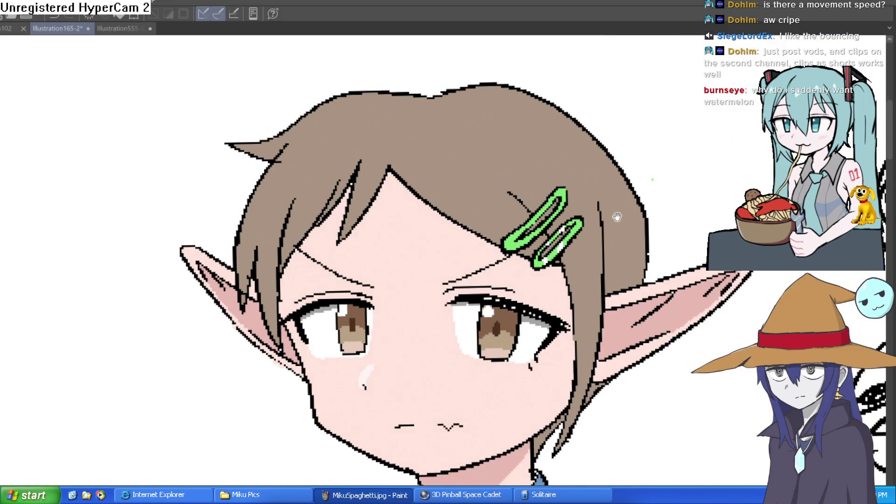
Lasso the upper hair clip, copy and paste it, and move the copy down-right.
{"action": "mouse_move", "coordinate": [605, 219]}
{"action": "left_mouse_down"}
{"action": "mouse_move", "coordinate": [600, 199]}
{"action": "mouse_move", "coordinate": [569, 173]}
{"action": "mouse_move", "coordinate": [541, 172]}
{"action": "left_mouse_up"}
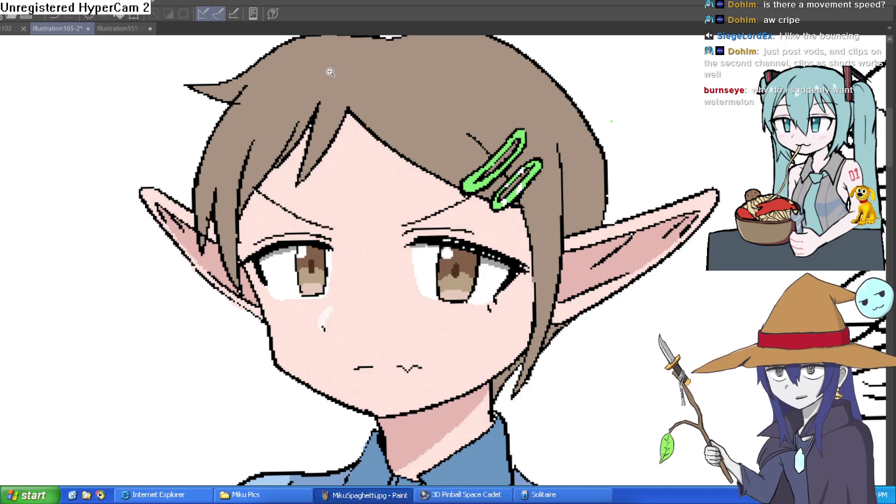
{"action": "scroll", "coordinate": [541, 121], "scroll_direction": "up", "scroll_amount": 3}
{"action": "left_click_drag", "start_coordinate": [544, 167], "coordinate": [501, 213]}
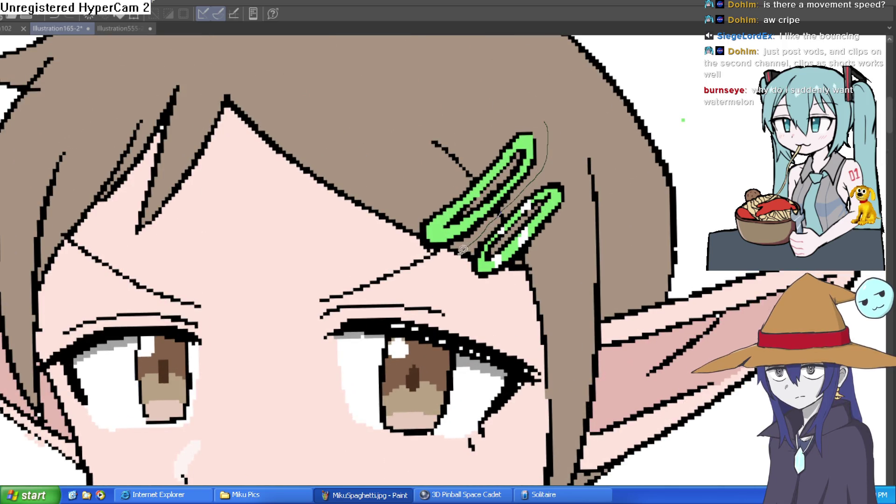
{"action": "left_click_drag", "start_coordinate": [462, 250], "coordinate": [411, 200]}
{"action": "left_click_drag", "start_coordinate": [551, 121], "coordinate": [550, 122]}
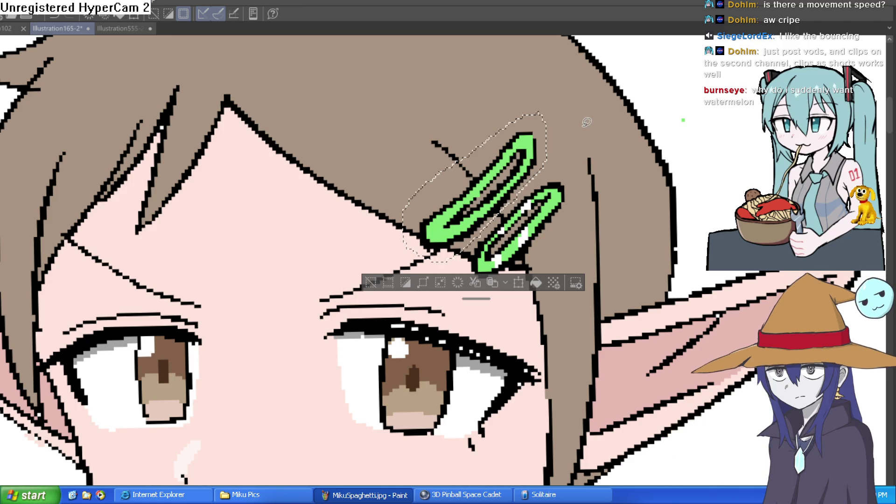
{"action": "key", "text": "ctrl+c"}
{"action": "key", "text": "ctrl+v"}
{"action": "key", "text": "ctrl+t"}
{"action": "mouse_move", "coordinate": [532, 170]}
{"action": "left_mouse_down"}
{"action": "mouse_move", "coordinate": [567, 197]}
{"action": "mouse_move", "coordinate": [560, 207]}
{"action": "left_mouse_up"}
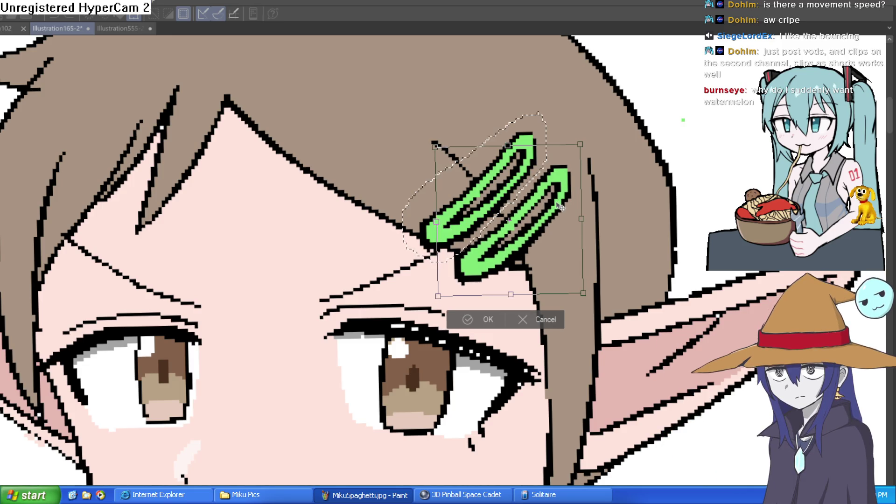
{"action": "left_click", "coordinate": [467, 320]}
Rotate the lower hair clip slightly clockwise, then deselect.
{"action": "scroll", "coordinate": [558, 244], "scroll_direction": "down", "scroll_amount": 5}
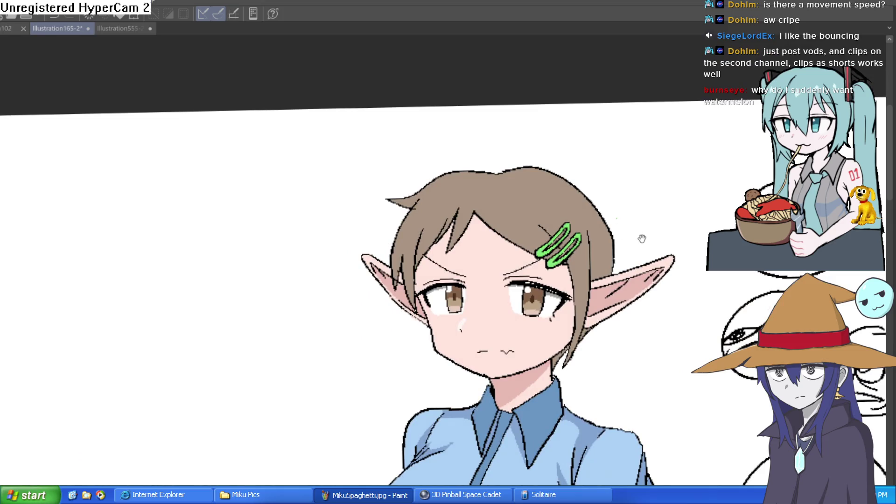
{"action": "left_click_drag", "start_coordinate": [630, 247], "coordinate": [582, 234]}
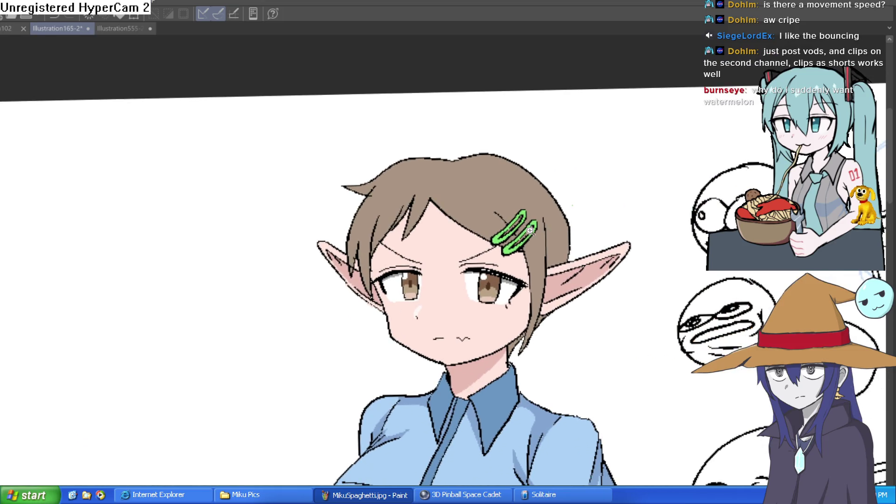
{"action": "scroll", "coordinate": [530, 230], "scroll_direction": "up", "scroll_amount": 5}
{"action": "mouse_move", "coordinate": [563, 158]}
{"action": "left_mouse_down"}
{"action": "mouse_move", "coordinate": [578, 217]}
{"action": "mouse_move", "coordinate": [559, 245]}
{"action": "left_mouse_up"}
{"action": "key", "text": "ctrl+t"}
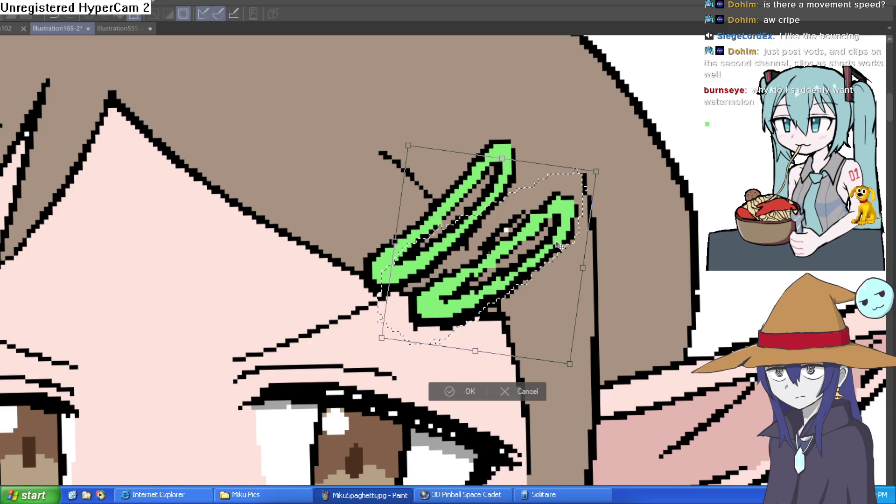
{"action": "left_click", "coordinate": [464, 391]}
{"action": "key", "text": "ctrl+d"}
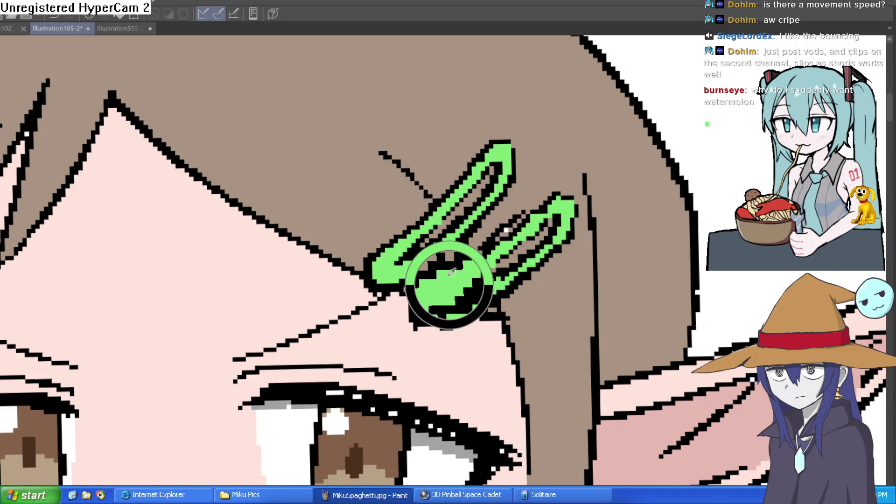
Paint over stray pixels and redraw the black top outlines of the right and lower clips.
{"action": "scroll", "coordinate": [476, 254], "scroll_direction": "up", "scroll_amount": 3}
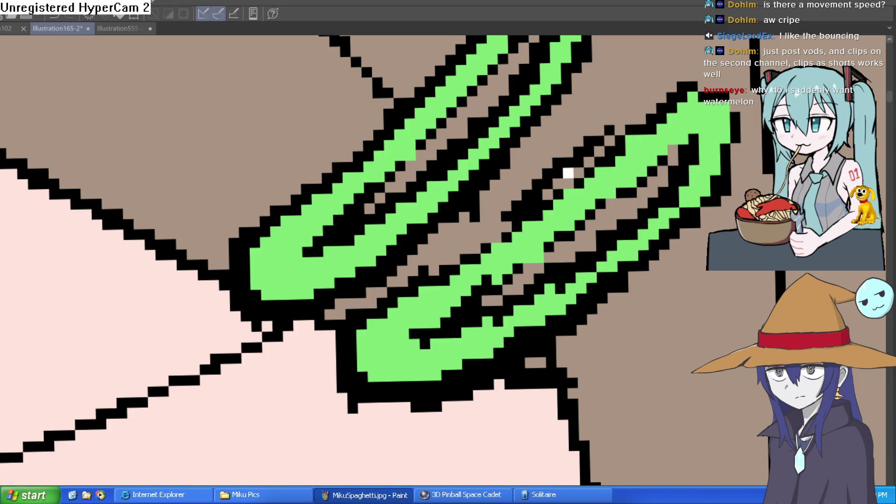
{"action": "left_click", "coordinate": [615, 106]}
{"action": "mouse_move", "coordinate": [600, 133]}
{"action": "left_mouse_down"}
{"action": "mouse_move", "coordinate": [532, 196]}
{"action": "mouse_move", "coordinate": [527, 182]}
{"action": "mouse_move", "coordinate": [522, 196]}
{"action": "mouse_move", "coordinate": [560, 154]}
{"action": "mouse_move", "coordinate": [503, 223]}
{"action": "left_mouse_up"}
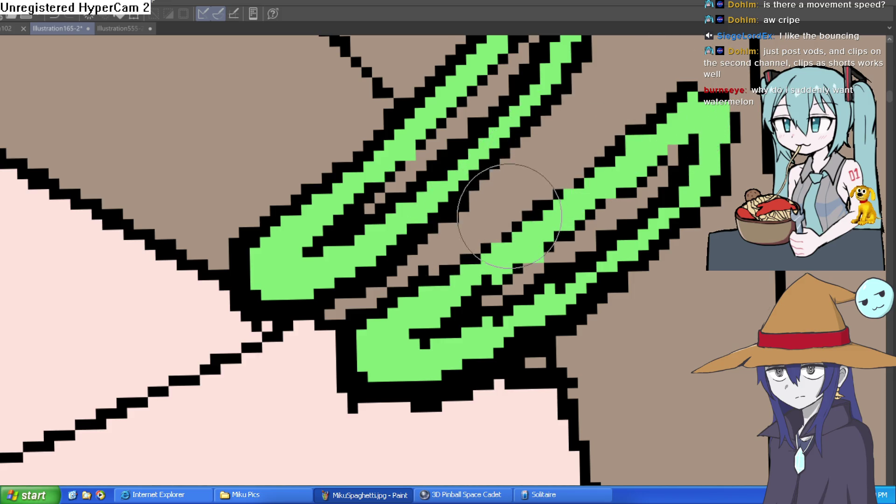
{"action": "left_click_drag", "start_coordinate": [643, 157], "coordinate": [571, 231]}
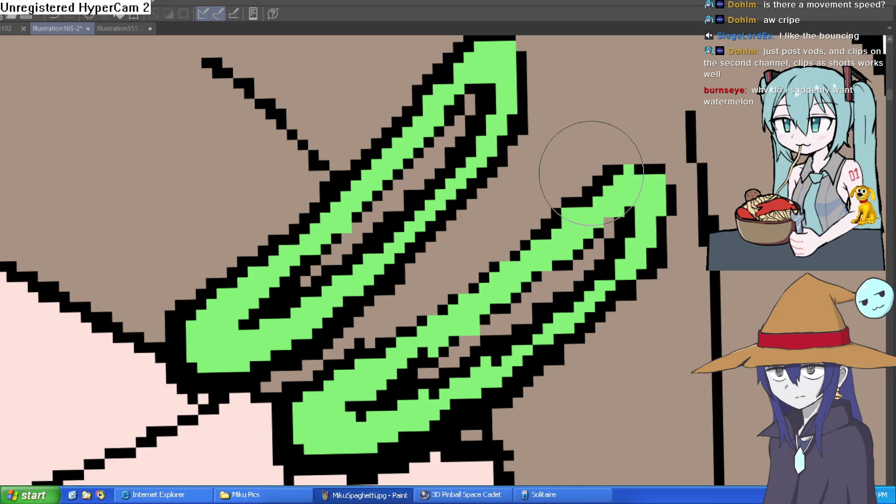
{"action": "left_click_drag", "start_coordinate": [584, 156], "coordinate": [607, 180]}
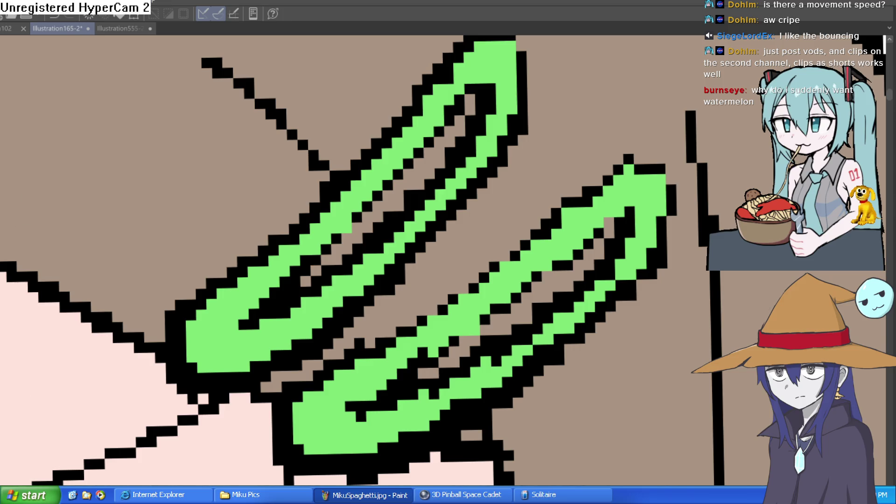
{"action": "mouse_move", "coordinate": [554, 267]}
{"action": "left_mouse_down"}
{"action": "mouse_move", "coordinate": [610, 169]}
{"action": "mouse_move", "coordinate": [630, 172]}
{"action": "mouse_move", "coordinate": [639, 160]}
{"action": "mouse_move", "coordinate": [402, 327]}
{"action": "left_mouse_up"}
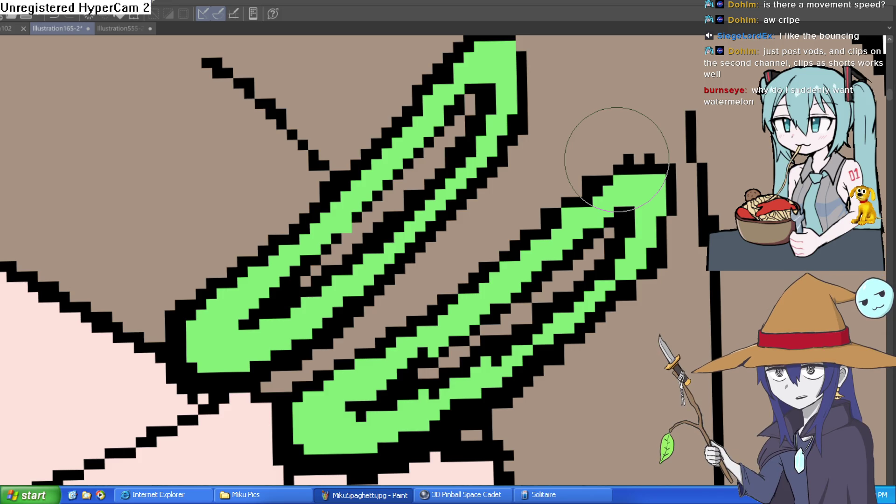
{"action": "scroll", "coordinate": [616, 159], "scroll_direction": "down", "scroll_amount": 10}
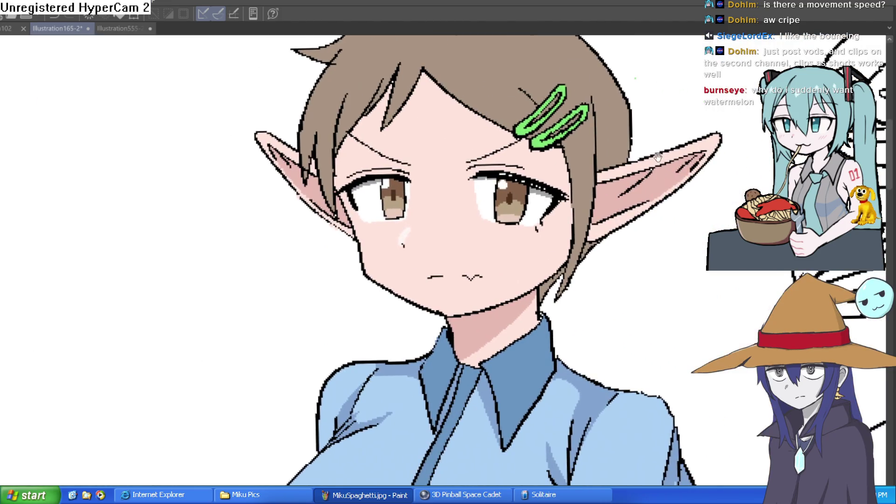
Tilt and zoom the view, then auto-select the green hair clip on the head.
{"action": "scroll", "coordinate": [521, 140], "scroll_direction": "up", "scroll_amount": 8}
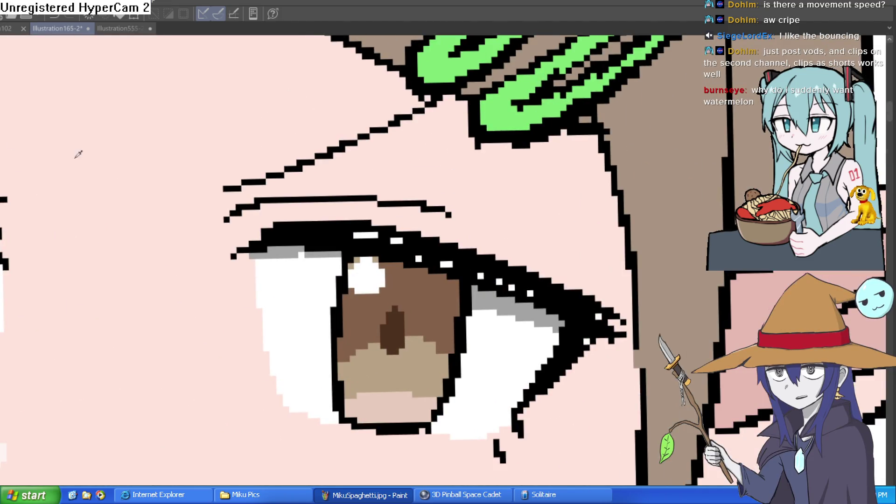
{"action": "left_click_drag", "start_coordinate": [307, 147], "coordinate": [500, 96]}
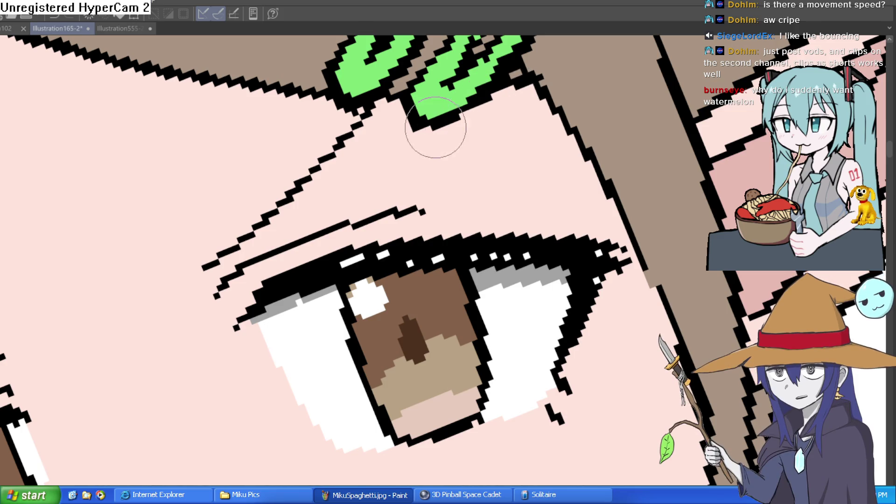
{"action": "key", "text": "ctrl+0"}
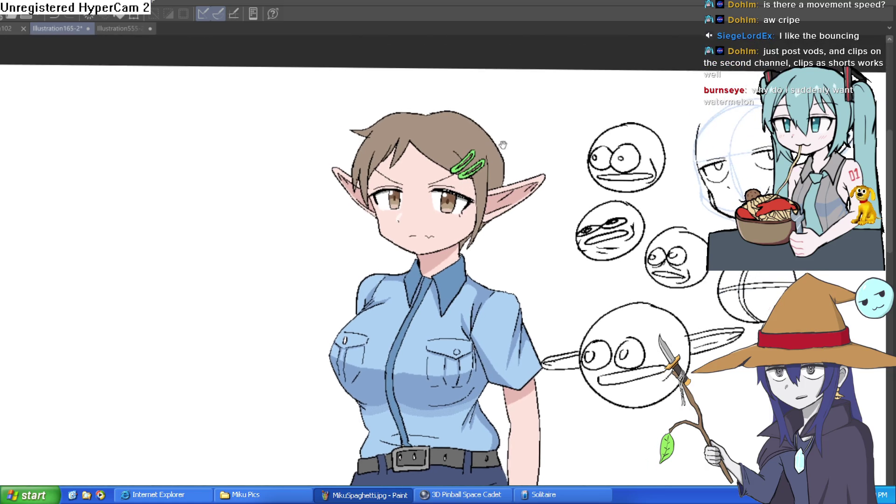
{"action": "scroll", "coordinate": [457, 184], "scroll_direction": "up", "scroll_amount": 5}
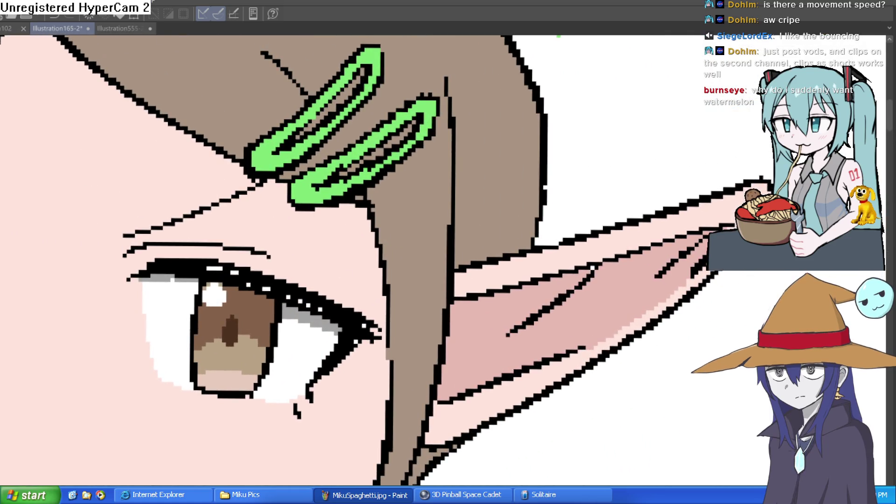
{"action": "left_click", "coordinate": [329, 138]}
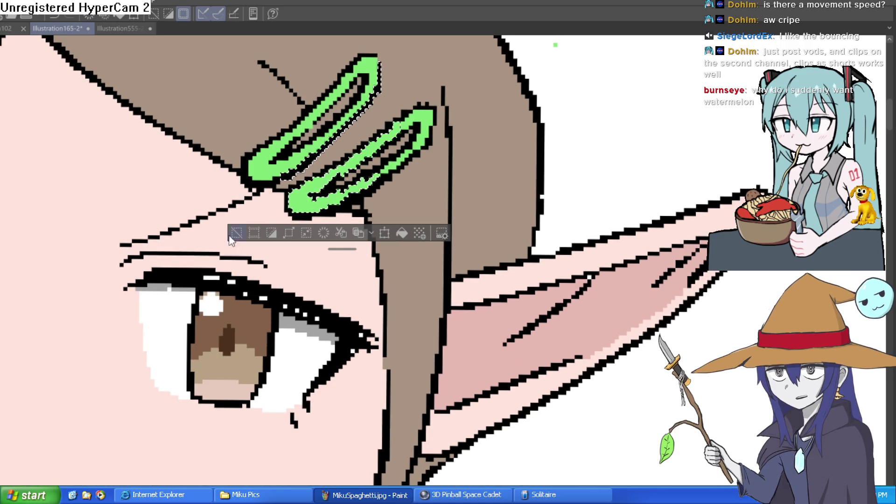
Select the hair clips and paint white highlight strips, undoing the stray strokes.
{"action": "left_click", "coordinate": [289, 161], "text": "shift"}
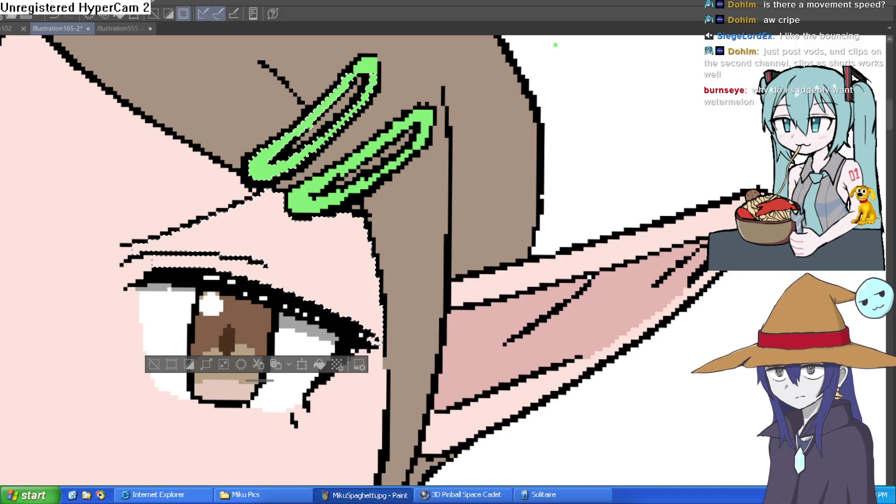
{"action": "scroll", "coordinate": [452, 208], "scroll_direction": "up", "scroll_amount": 3}
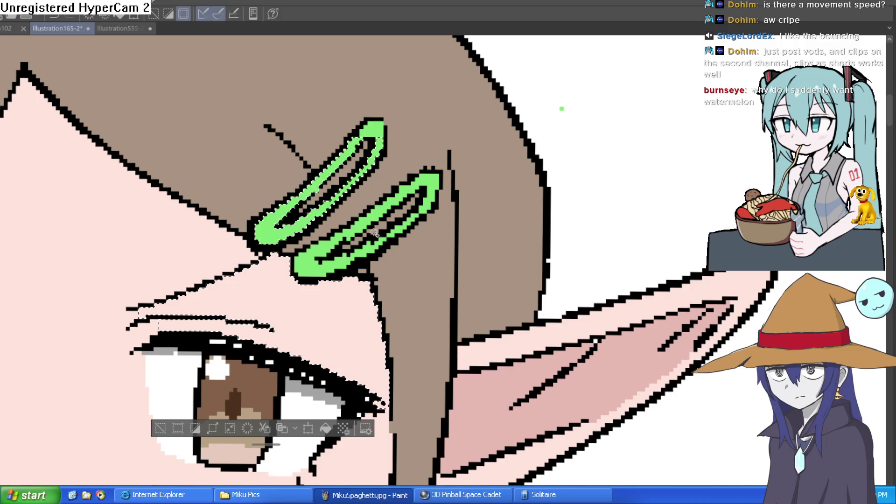
{"action": "left_click", "coordinate": [330, 264]}
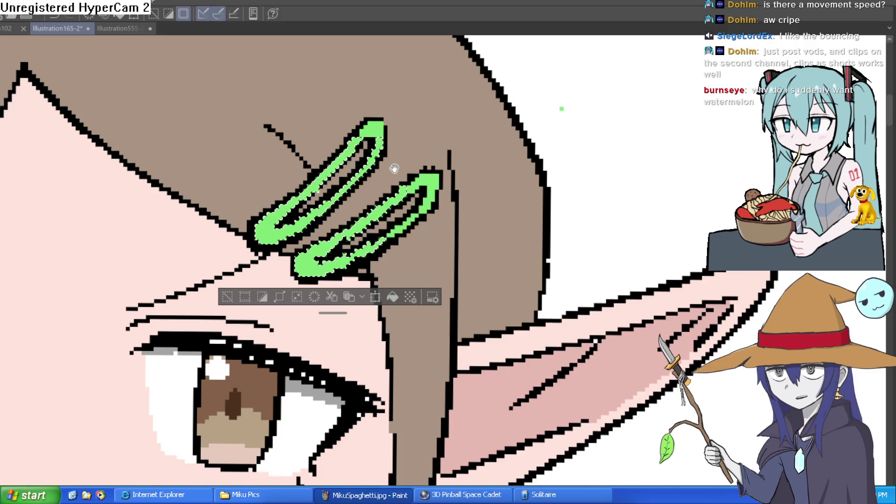
{"action": "left_click_drag", "start_coordinate": [395, 168], "coordinate": [386, 189]}
{"action": "scroll", "coordinate": [355, 217], "scroll_direction": "up", "scroll_amount": 3}
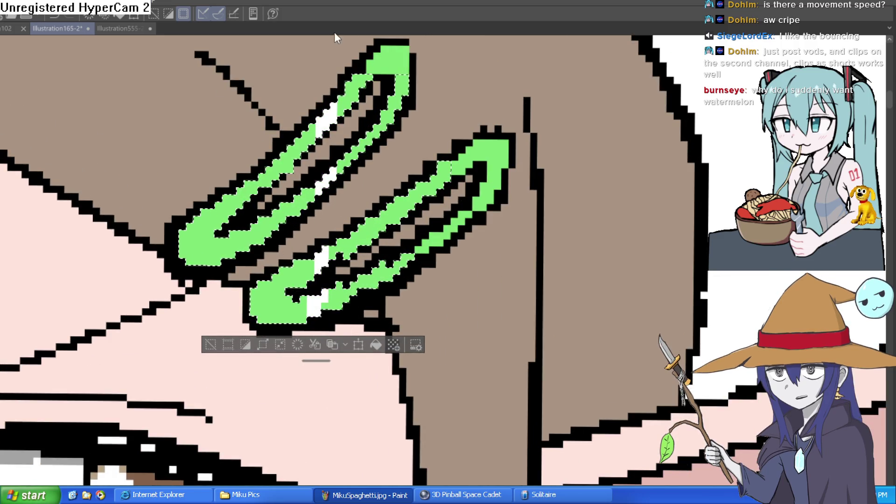
{"action": "left_click_drag", "start_coordinate": [264, 220], "coordinate": [264, 238]}
{"action": "left_click_drag", "start_coordinate": [399, 198], "coordinate": [399, 220]}
{"action": "left_click_drag", "start_coordinate": [399, 77], "coordinate": [399, 107]}
{"action": "left_click_drag", "start_coordinate": [459, 123], "coordinate": [462, 174]}
{"action": "key", "text": "ctrl+z"}
{"action": "key", "text": "ctrl+z"}
{"action": "key", "text": "ctrl+z"}
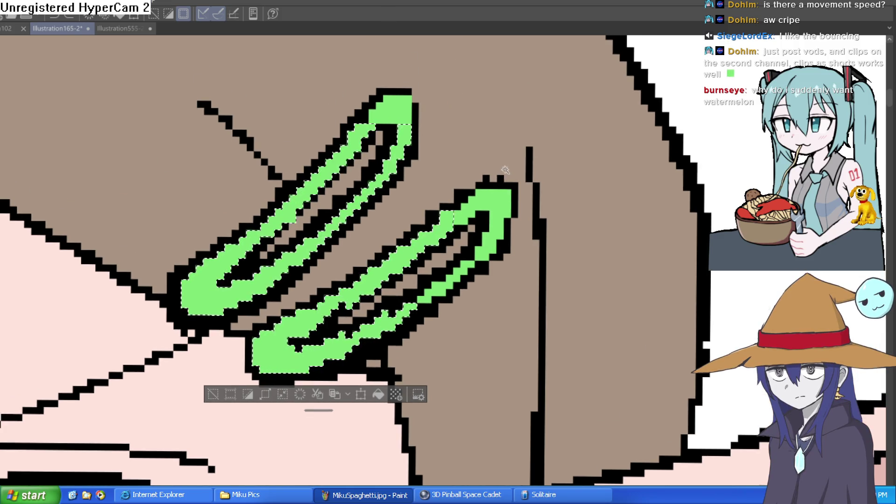
{"action": "key", "text": "ctrl+z"}
Add both clips' green areas to the selection and save the illustration.
{"action": "left_click", "coordinate": [263, 219]}
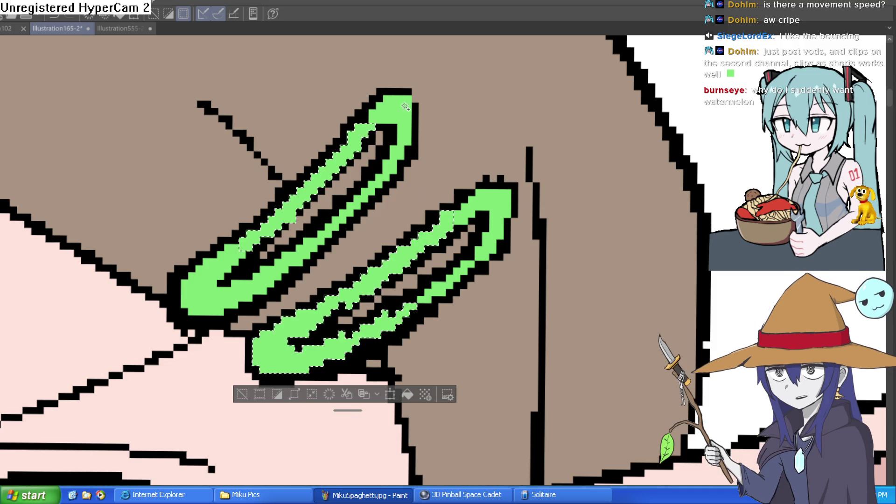
{"action": "left_click", "coordinate": [449, 285]}
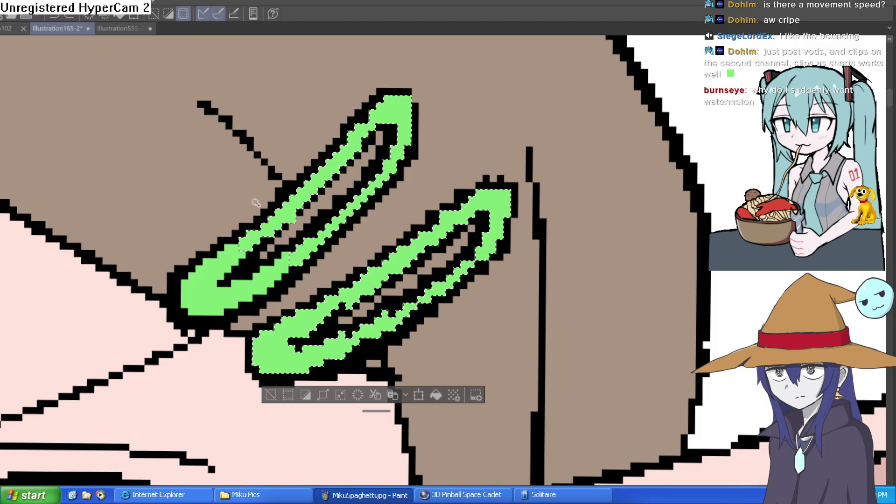
{"action": "left_click", "coordinate": [234, 279]}
{"action": "key", "text": "ctrl+s"}
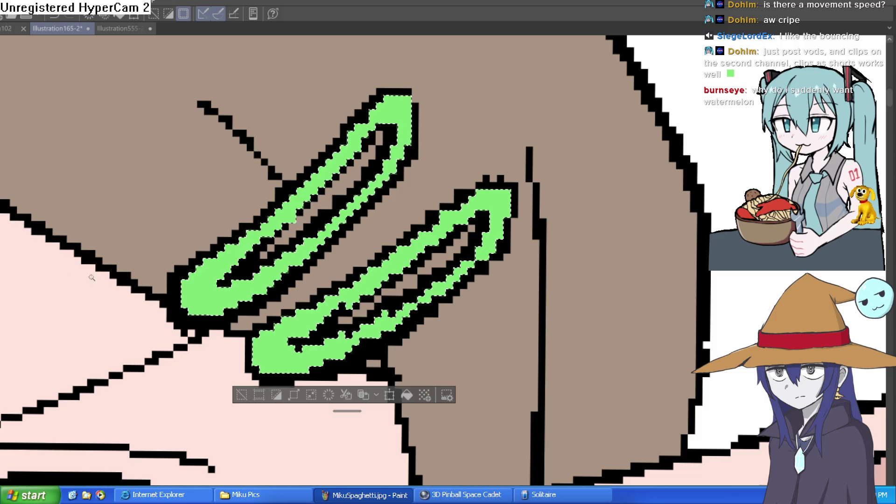
Dab white highlights inside the upper clip and along the lower clip.
{"action": "left_click", "coordinate": [266, 280]}
{"action": "left_click", "coordinate": [282, 212]}
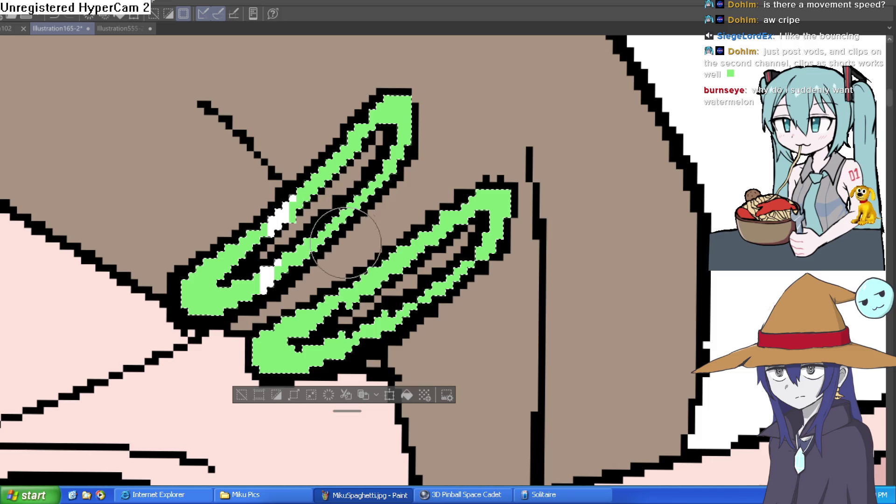
{"action": "left_click", "coordinate": [345, 212]}
{"action": "left_click", "coordinate": [363, 133]}
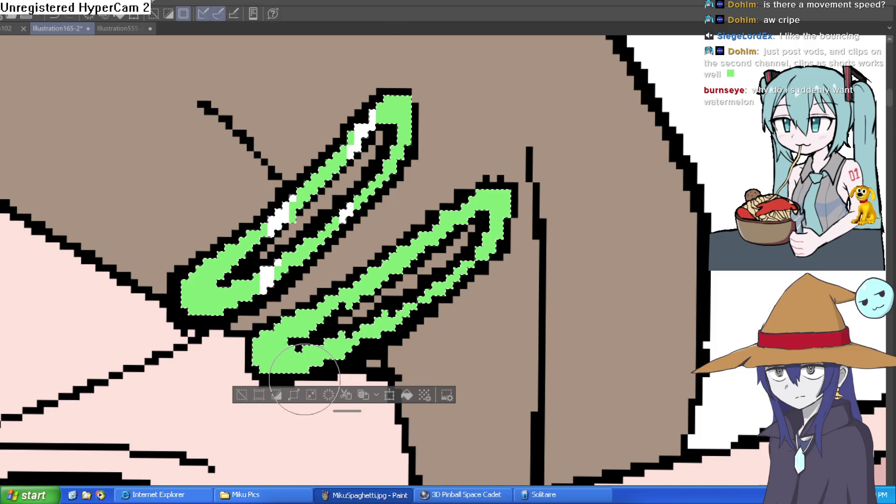
{"action": "left_click", "coordinate": [309, 358]}
{"action": "left_click", "coordinate": [426, 235]}
{"action": "left_click", "coordinate": [409, 308]}
{"action": "left_click", "coordinate": [329, 304]}
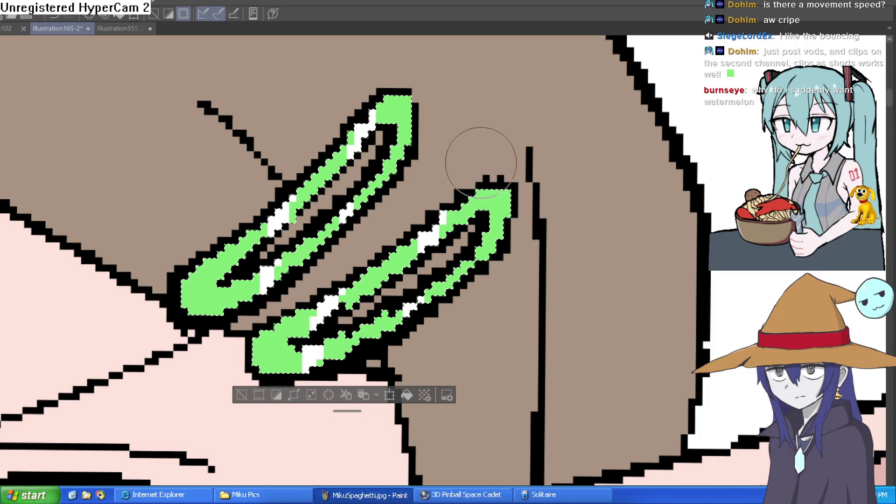
{"action": "scroll", "coordinate": [602, 224], "scroll_direction": "down", "scroll_amount": 5}
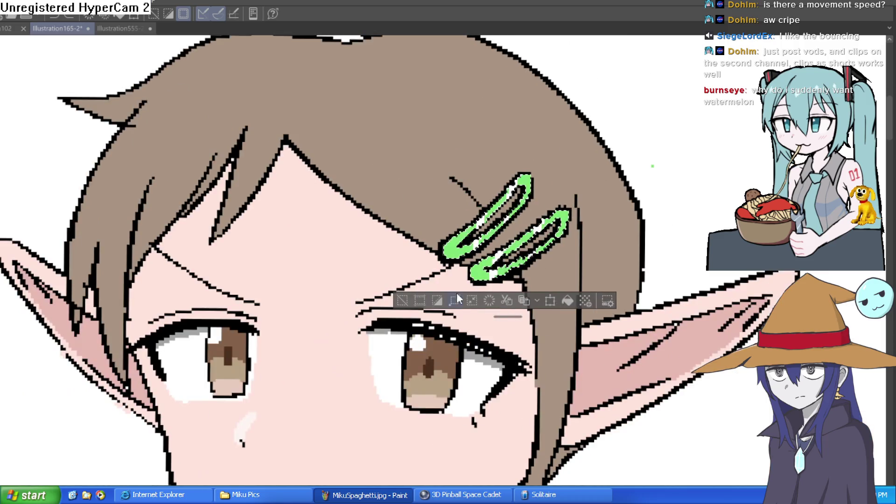
Clear the selection and paint brown over part of the upper clip's inner stripe.
{"action": "key", "text": "ctrl+d"}
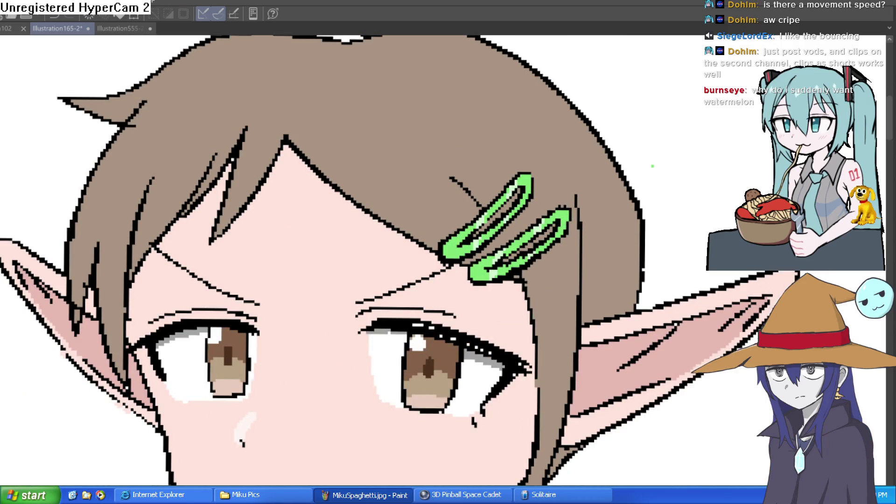
{"action": "scroll", "coordinate": [642, 260], "scroll_direction": "down", "scroll_amount": 5}
{"action": "left_click_drag", "start_coordinate": [660, 210], "coordinate": [642, 261]}
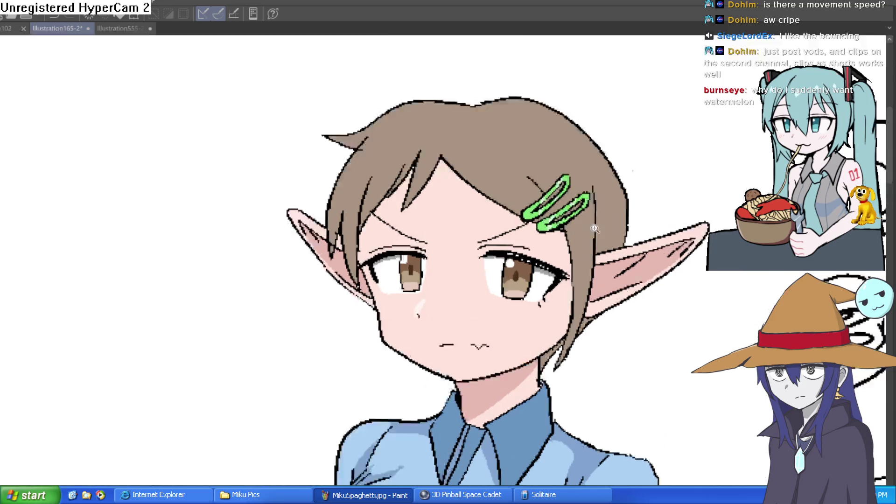
{"action": "scroll", "coordinate": [513, 161], "scroll_direction": "up", "scroll_amount": 5}
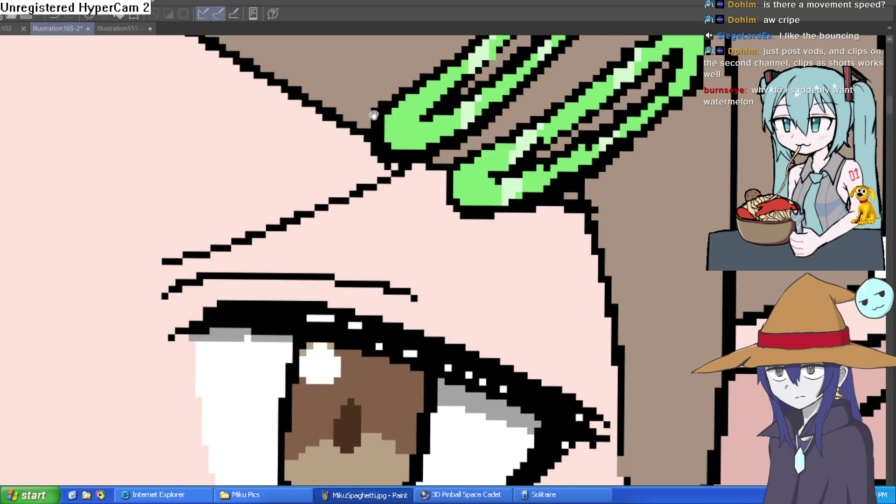
{"action": "left_click_drag", "start_coordinate": [374, 115], "coordinate": [362, 233]}
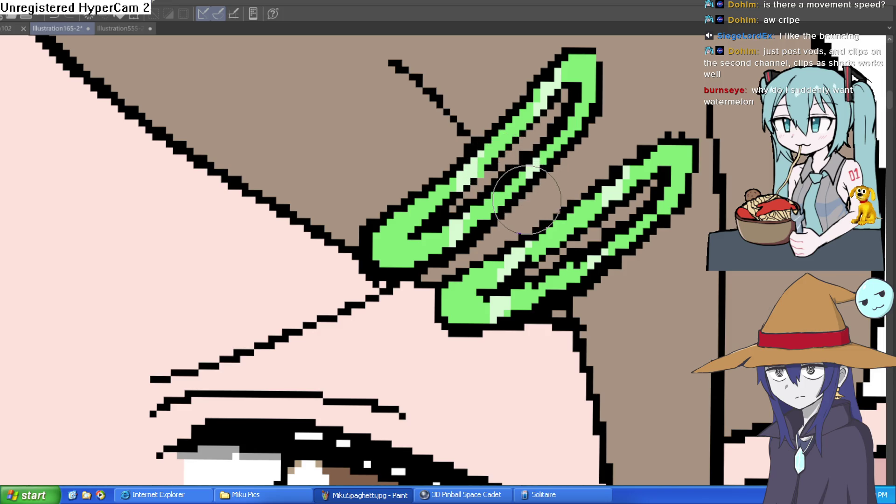
{"action": "left_click_drag", "start_coordinate": [525, 210], "coordinate": [541, 217]}
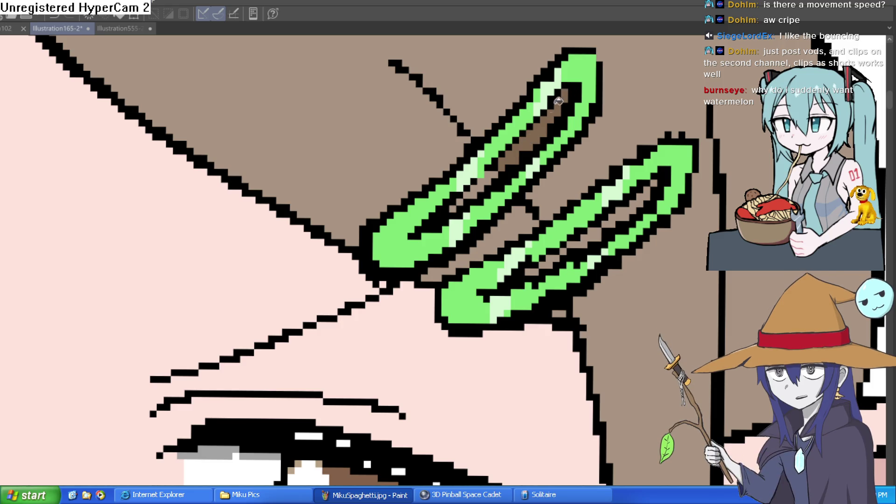
Undo the upper clip's bucket fill and fill the lower clip's inner stripe with brown.
{"action": "left_click", "coordinate": [496, 163]}
{"action": "key", "text": "ctrl+z"}
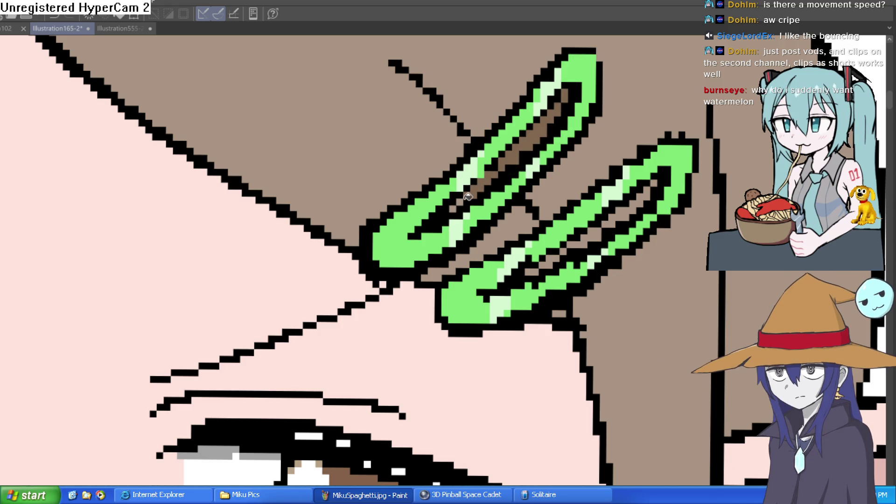
{"action": "scroll", "coordinate": [513, 210], "scroll_direction": "down", "scroll_amount": 2}
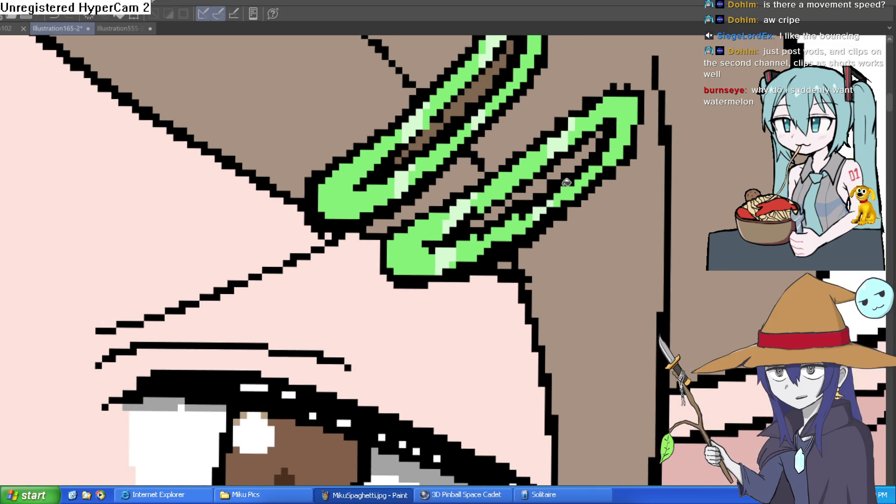
{"action": "left_click", "coordinate": [517, 197]}
{"action": "left_click", "coordinate": [553, 175]}
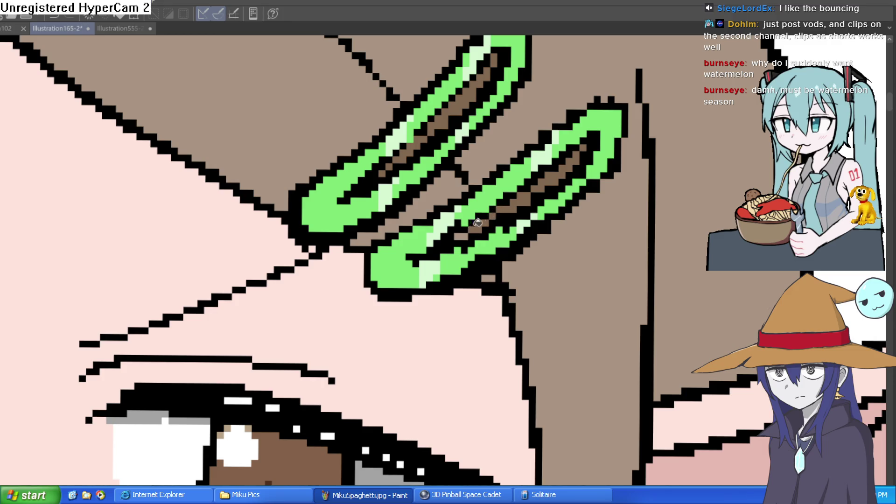
{"action": "scroll", "coordinate": [539, 242], "scroll_direction": "down", "scroll_amount": 3}
{"action": "scroll", "coordinate": [539, 241], "scroll_direction": "down", "scroll_amount": 5}
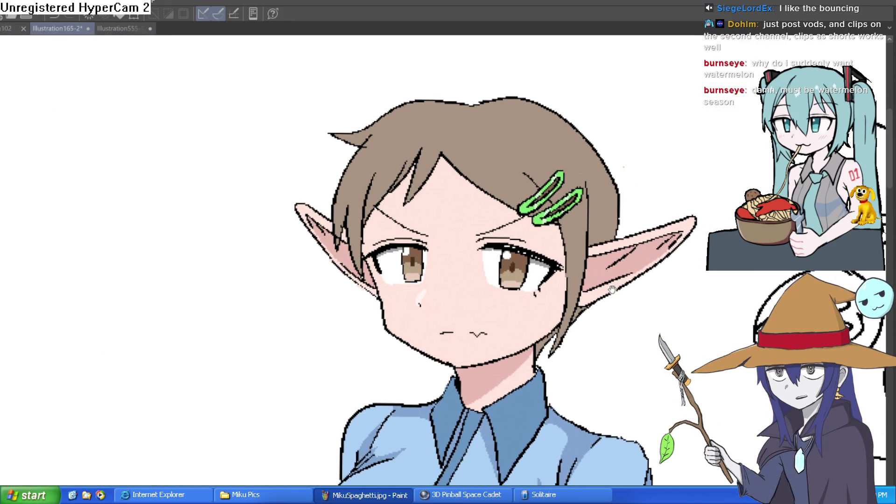
{"action": "left_click_drag", "start_coordinate": [624, 309], "coordinate": [645, 193]}
{"action": "scroll", "coordinate": [624, 202], "scroll_direction": "down", "scroll_amount": 3}
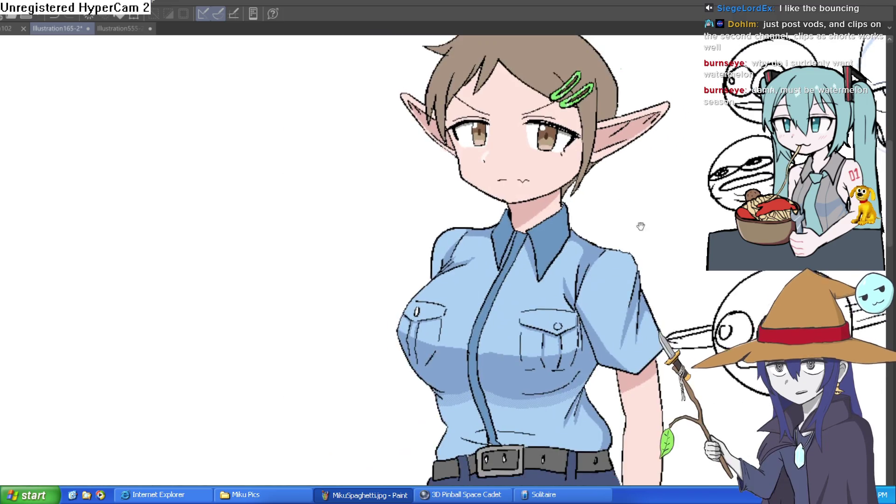
{"action": "scroll", "coordinate": [616, 248], "scroll_direction": "down", "scroll_amount": 1}
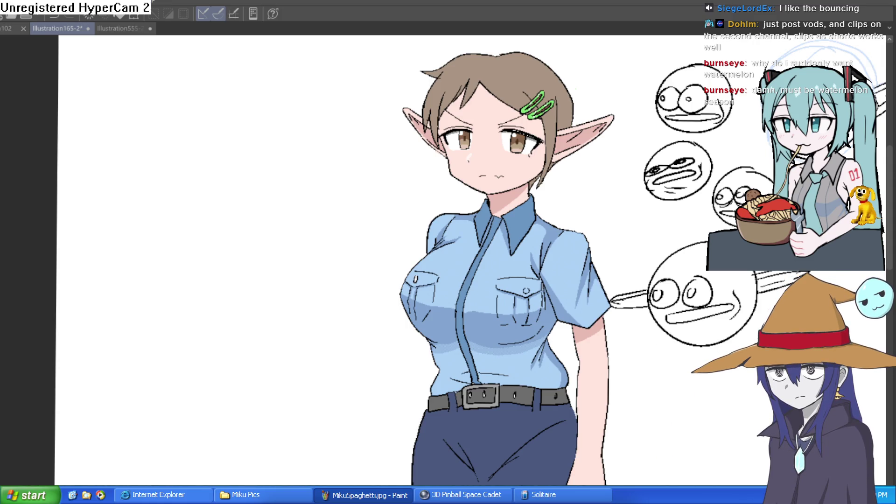
{"action": "scroll", "coordinate": [583, 138], "scroll_direction": "up", "scroll_amount": 5}
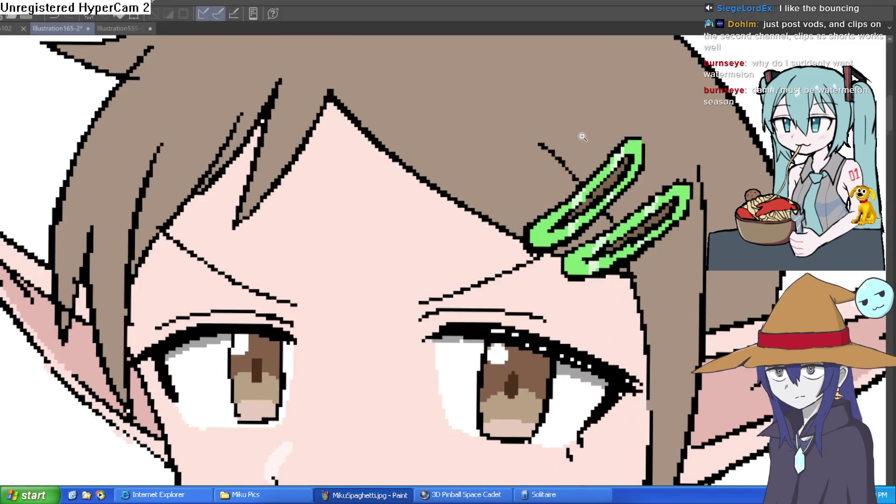
{"action": "scroll", "coordinate": [626, 154], "scroll_direction": "down", "scroll_amount": 2}
{"action": "mouse_move", "coordinate": [627, 154]}
{"action": "left_mouse_down"}
{"action": "mouse_move", "coordinate": [566, 141]}
{"action": "mouse_move", "coordinate": [560, 129]}
{"action": "left_mouse_up"}
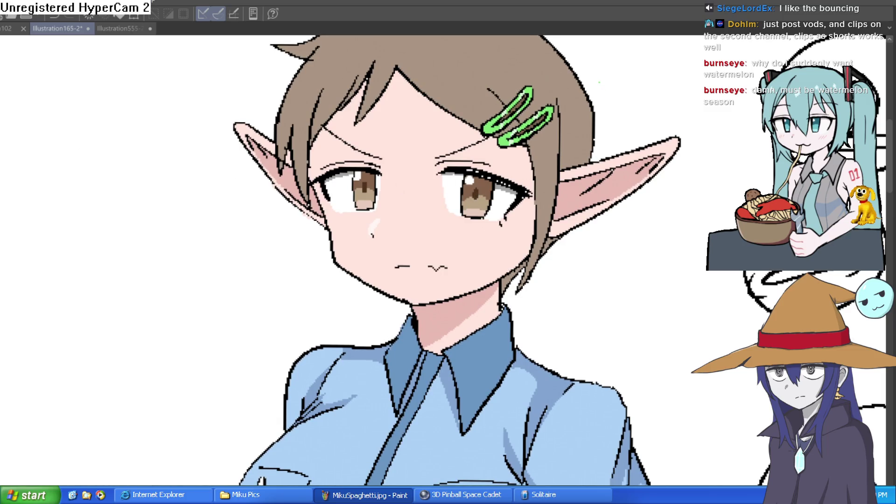
{"action": "key", "text": "asciicircum"}
{"action": "key", "text": "asciicircum"}
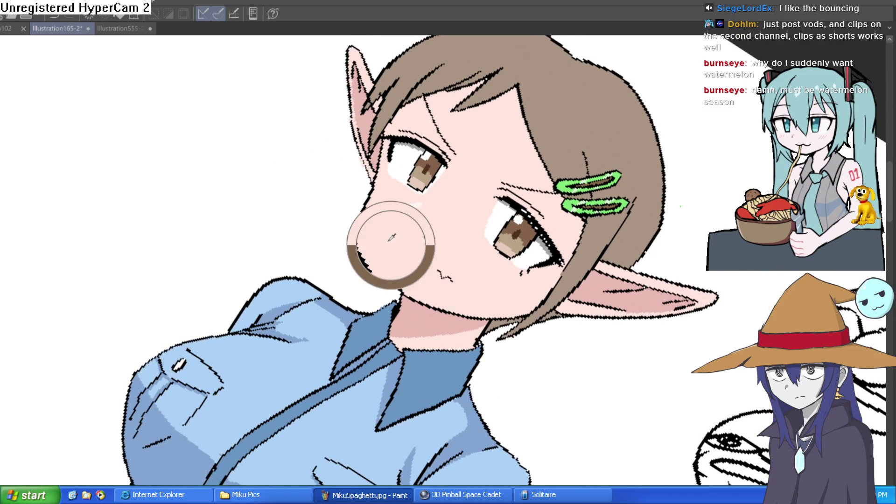
{"action": "key", "text": "asciicircum"}
{"action": "scroll", "coordinate": [422, 318], "scroll_direction": "up", "scroll_amount": 5}
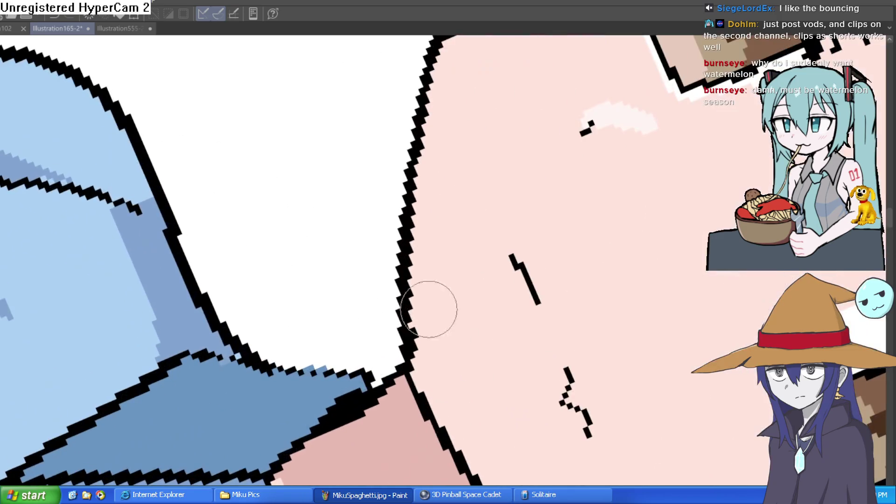
{"action": "scroll", "coordinate": [429, 260], "scroll_direction": "down", "scroll_amount": 5}
{"action": "key", "text": "minus"}
{"action": "key", "text": "minus"}
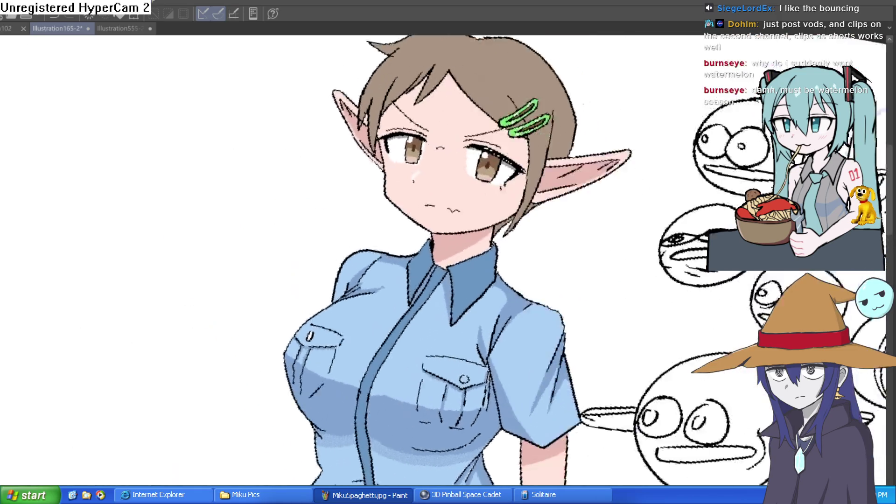
{"action": "left_click_drag", "start_coordinate": [609, 173], "coordinate": [614, 84]}
{"action": "scroll", "coordinate": [616, 121], "scroll_direction": "down", "scroll_amount": 2}
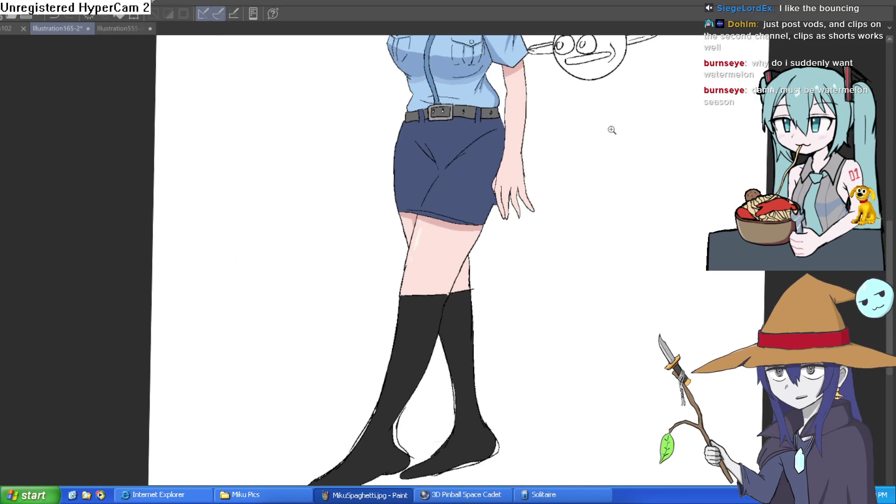
{"action": "left_click_drag", "start_coordinate": [607, 143], "coordinate": [590, 220]}
{"action": "scroll", "coordinate": [586, 212], "scroll_direction": "down", "scroll_amount": 2}
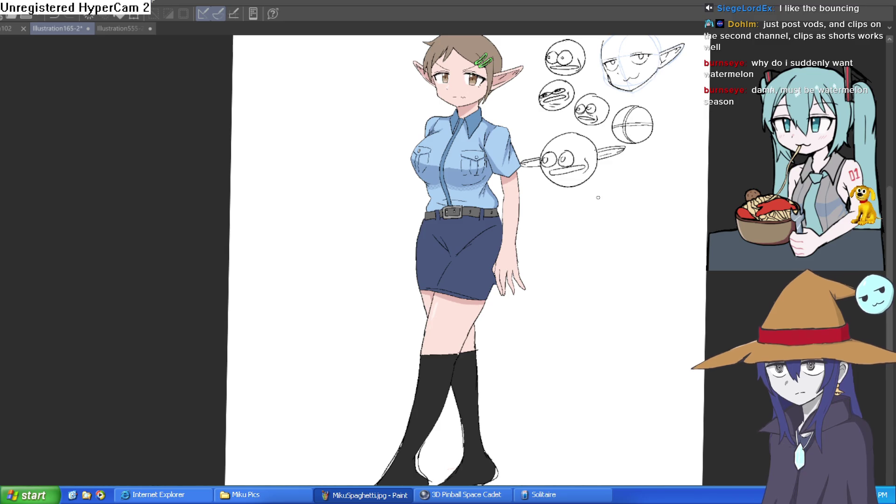
{"action": "left_click_drag", "start_coordinate": [597, 197], "coordinate": [593, 195]}
{"action": "key", "text": "h"}
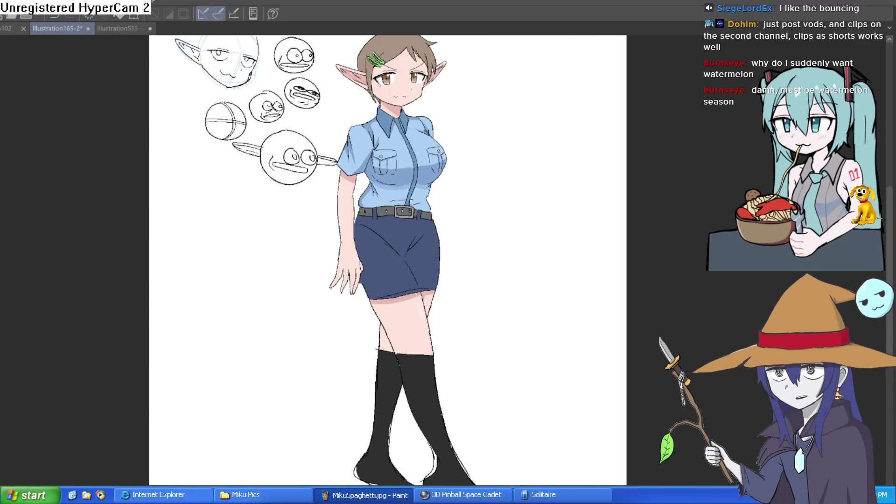
{"action": "key", "text": "h"}
{"action": "key", "text": "h"}
{"action": "key", "text": "h"}
{"action": "key", "text": "h"}
{"action": "key", "text": "shift+h"}
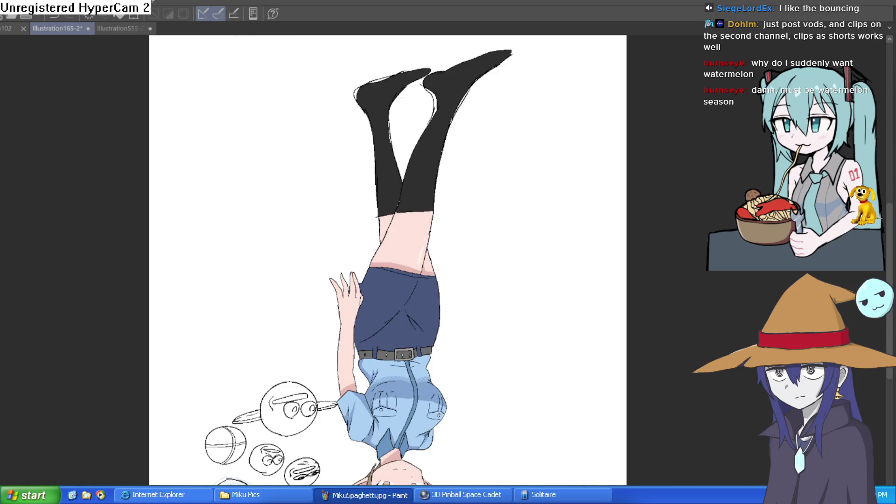
{"action": "key", "text": "shift+h"}
{"action": "key", "text": "h"}
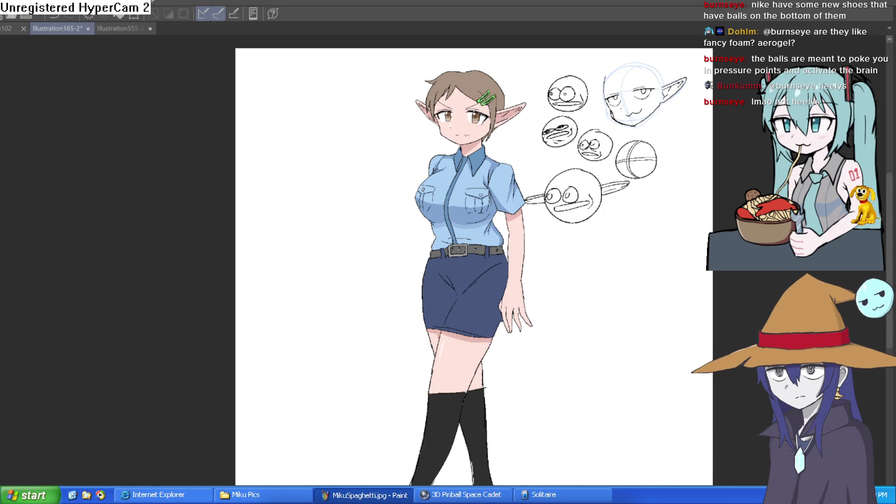
{"action": "mouse_move", "coordinate": [575, 309]}
{"action": "left_mouse_down"}
{"action": "mouse_move", "coordinate": [581, 341]}
{"action": "mouse_move", "coordinate": [667, 261]}
{"action": "left_mouse_up"}
{"action": "key", "text": "ctrl+z"}
{"action": "left_click_drag", "start_coordinate": [517, 141], "coordinate": [491, 197]}
{"action": "left_click", "coordinate": [491, 197]}
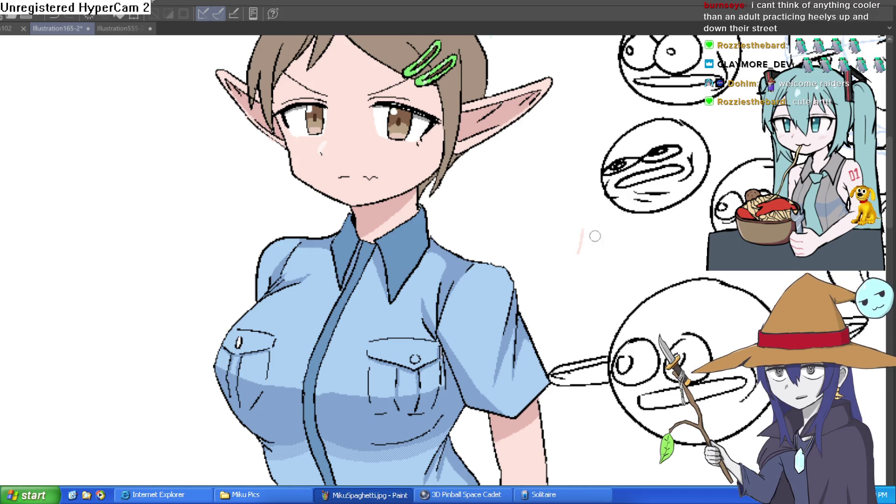
{"action": "scroll", "coordinate": [615, 260], "scroll_direction": "down", "scroll_amount": 5}
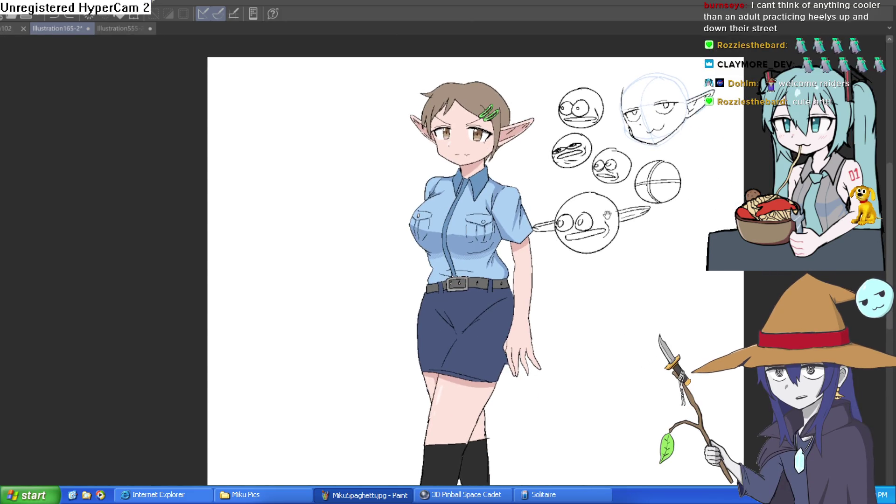
{"action": "scroll", "coordinate": [598, 235], "scroll_direction": "down", "scroll_amount": 2}
{"action": "scroll", "coordinate": [502, 230], "scroll_direction": "up", "scroll_amount": 3}
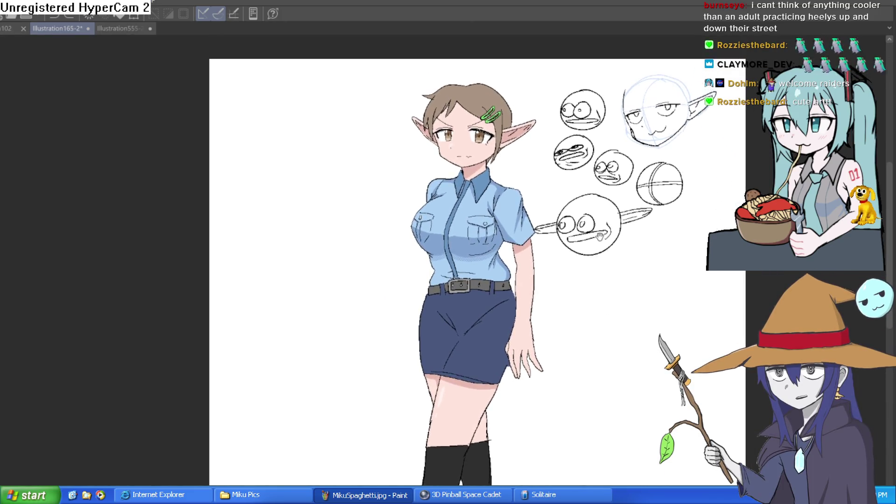
{"action": "scroll", "coordinate": [502, 230], "scroll_direction": "up", "scroll_amount": 2}
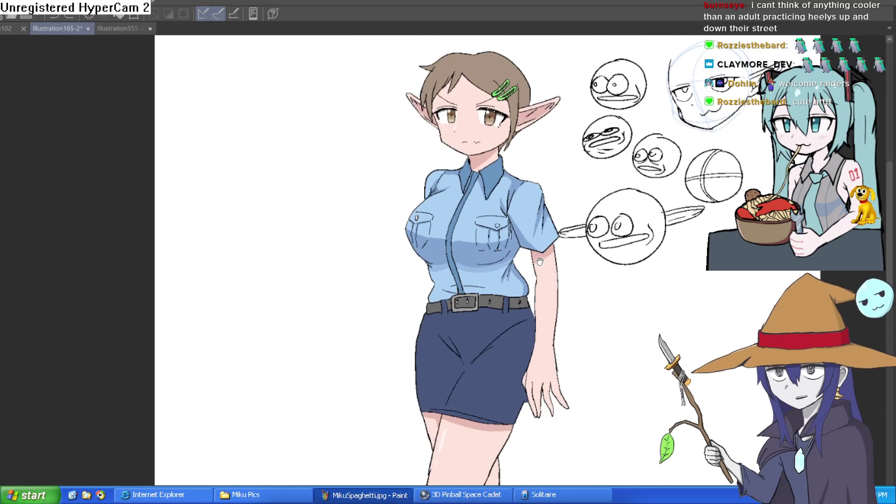
{"action": "left_click_drag", "start_coordinate": [532, 361], "coordinate": [532, 243]}
{"action": "scroll", "coordinate": [530, 252], "scroll_direction": "up", "scroll_amount": 3}
{"action": "key", "text": "Tab"}
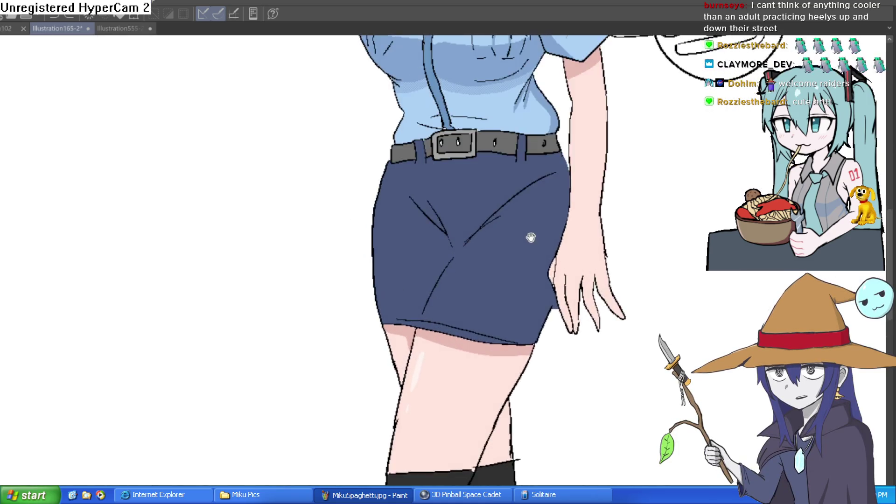
{"action": "scroll", "coordinate": [527, 268], "scroll_direction": "down", "scroll_amount": 4}
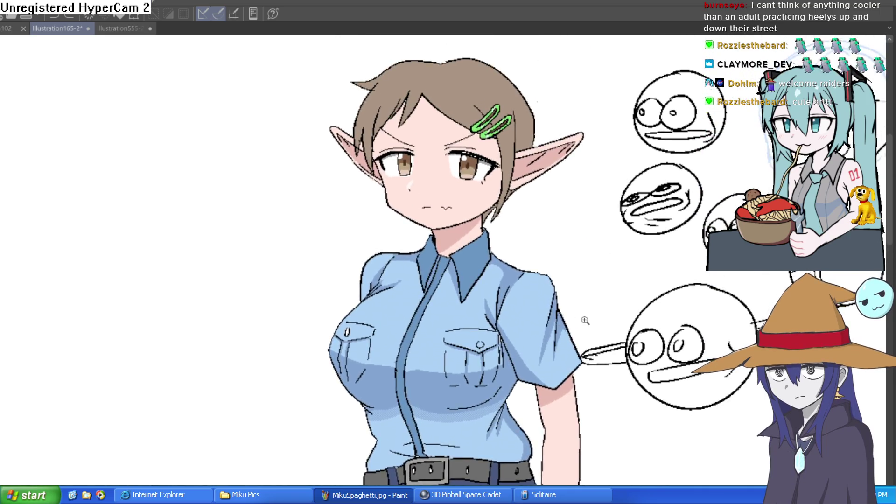
{"action": "scroll", "coordinate": [593, 302], "scroll_direction": "down", "scroll_amount": 3}
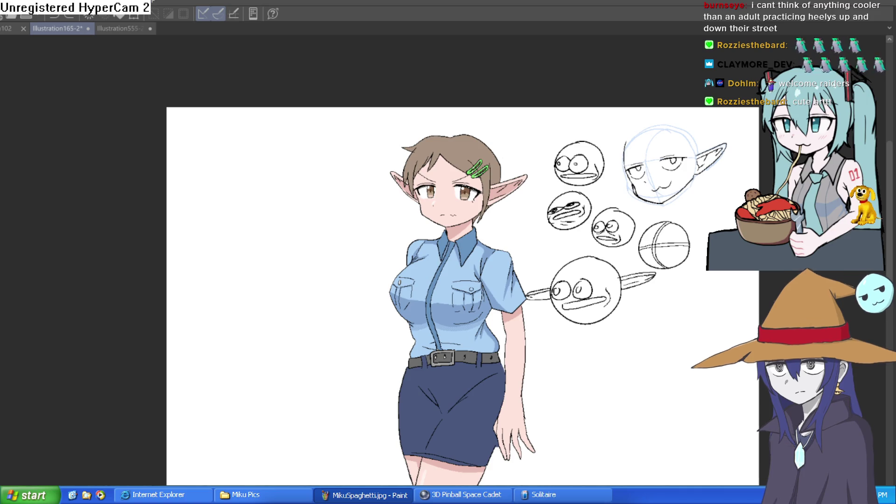
{"action": "key", "text": "Delete"}
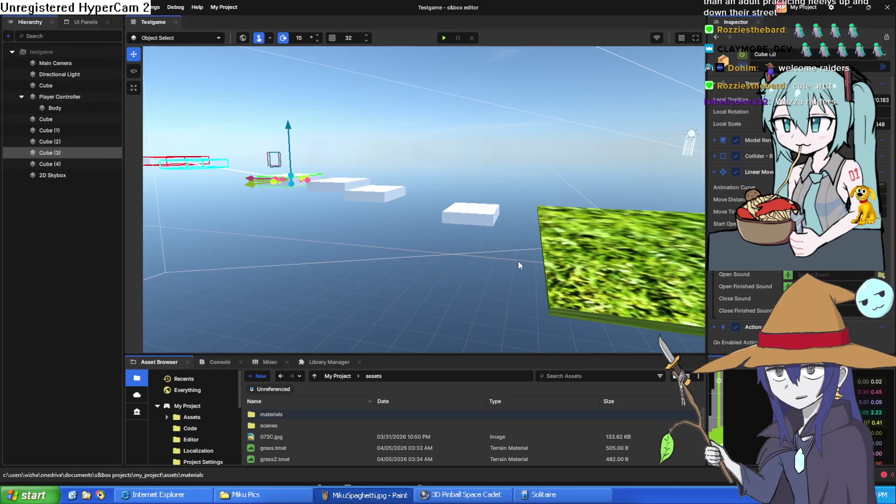
Turn the s&box scene camera toward the grass platform.
{"action": "mouse_move", "coordinate": [494, 336]}
{"action": "left_mouse_down"}
{"action": "mouse_move", "coordinate": [607, 328]}
{"action": "mouse_move", "coordinate": [514, 332]}
{"action": "left_mouse_up"}
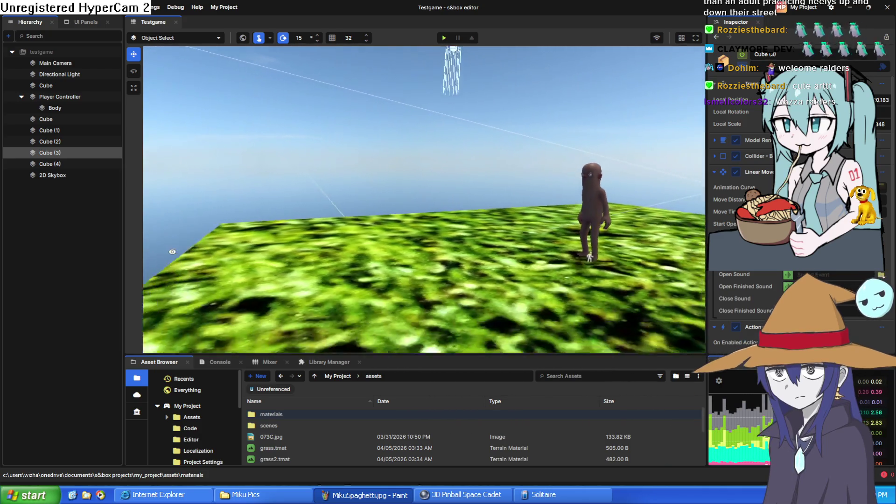
Swing the view to the floating platforms and play the Testgame scene.
{"action": "mouse_move", "coordinate": [176, 250]}
{"action": "left_mouse_down"}
{"action": "mouse_move", "coordinate": [533, 231]}
{"action": "mouse_move", "coordinate": [589, 241]}
{"action": "left_mouse_up"}
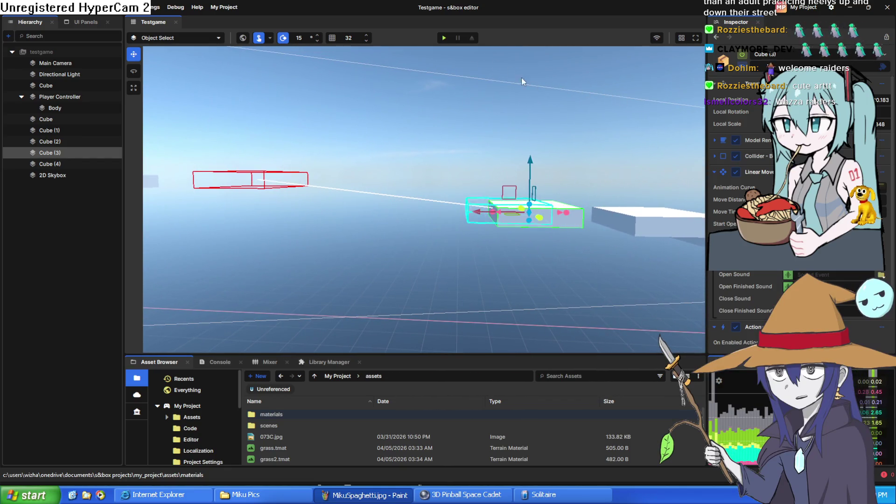
{"action": "left_click", "coordinate": [444, 38]}
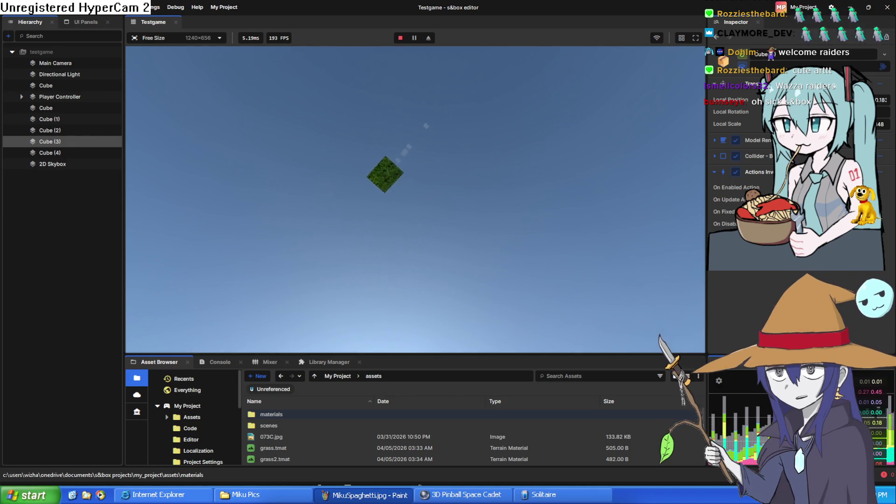
Stop play mode and frame Cube (3) among the floating platforms.
{"action": "key", "text": "Escape"}
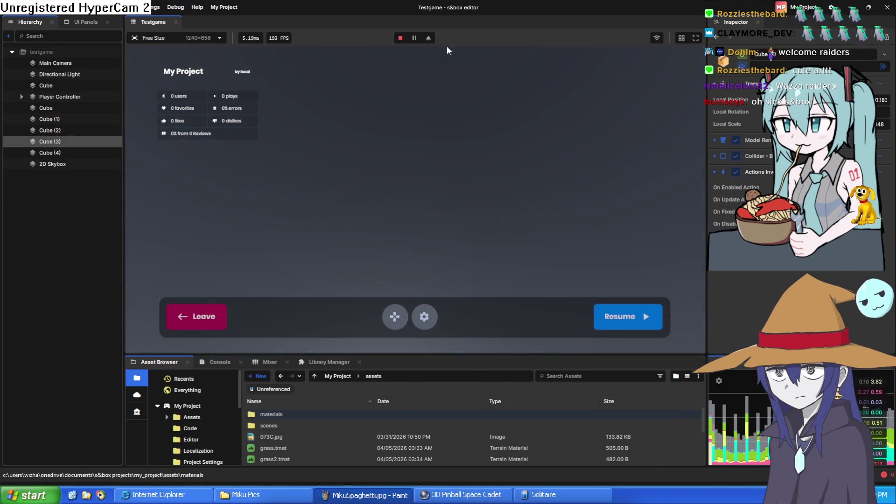
{"action": "left_click", "coordinate": [401, 39]}
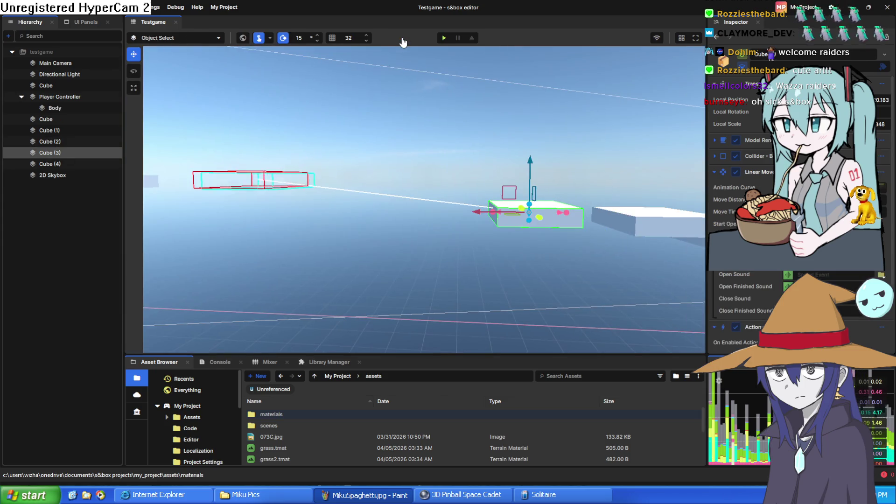
{"action": "mouse_move", "coordinate": [499, 212]}
{"action": "left_mouse_down"}
{"action": "mouse_move", "coordinate": [443, 316]}
{"action": "mouse_move", "coordinate": [485, 322]}
{"action": "left_mouse_up"}
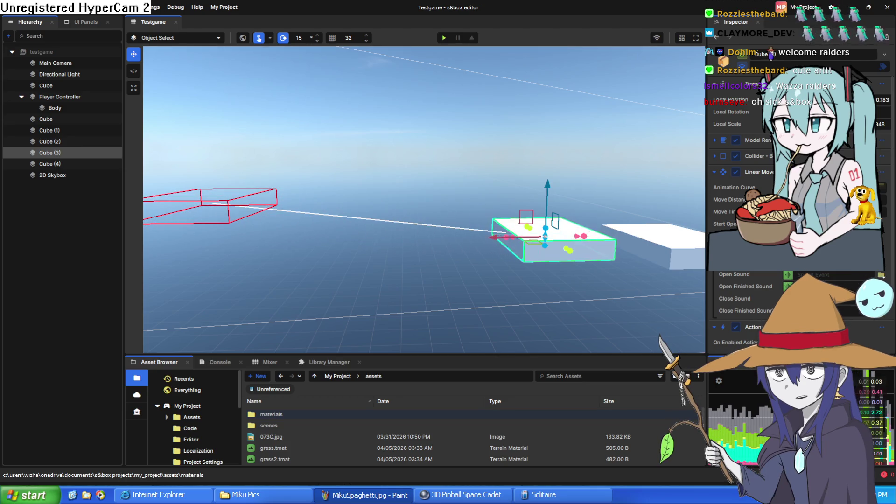
{"action": "mouse_move", "coordinate": [657, 310]}
{"action": "left_mouse_down"}
{"action": "mouse_move", "coordinate": [380, 276]}
{"action": "mouse_move", "coordinate": [323, 64]}
{"action": "mouse_move", "coordinate": [283, 338]}
{"action": "mouse_move", "coordinate": [627, 106]}
{"action": "mouse_move", "coordinate": [611, 173]}
{"action": "mouse_move", "coordinate": [627, 150]}
{"action": "left_mouse_up"}
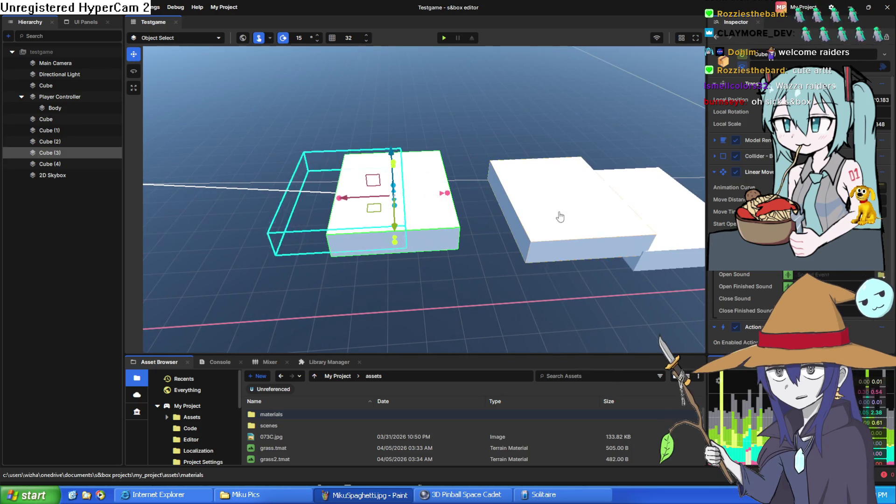
{"action": "mouse_move", "coordinate": [483, 205]}
{"action": "left_mouse_down"}
{"action": "mouse_move", "coordinate": [452, 185]}
{"action": "mouse_move", "coordinate": [459, 178]}
{"action": "left_mouse_up"}
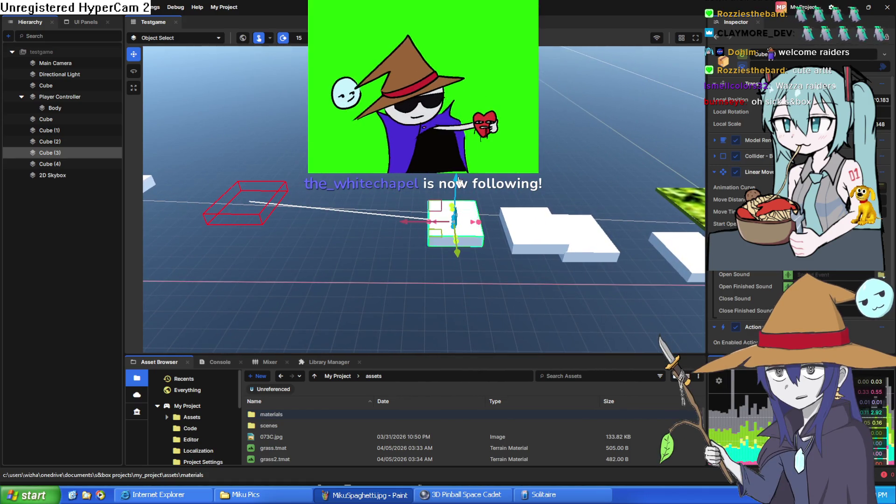
{"action": "mouse_move", "coordinate": [495, 313]}
{"action": "left_mouse_down"}
{"action": "mouse_move", "coordinate": [522, 326]}
{"action": "mouse_move", "coordinate": [196, 239]}
{"action": "mouse_move", "coordinate": [679, 246]}
{"action": "mouse_move", "coordinate": [456, 149]}
{"action": "mouse_move", "coordinate": [538, 219]}
{"action": "mouse_move", "coordinate": [580, 201]}
{"action": "left_mouse_up"}
Add a Linear Mover to Cube (3) and set its move distance and time.
{"action": "scroll", "coordinate": [794, 210], "scroll_direction": "down", "scroll_amount": 3}
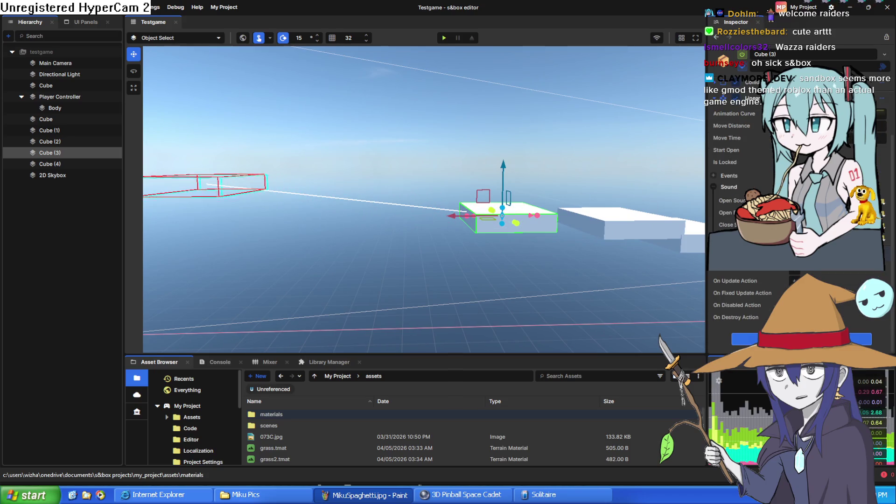
{"action": "scroll", "coordinate": [810, 270], "scroll_direction": "up", "scroll_amount": 2}
{"action": "scroll", "coordinate": [793, 196], "scroll_direction": "up", "scroll_amount": 1}
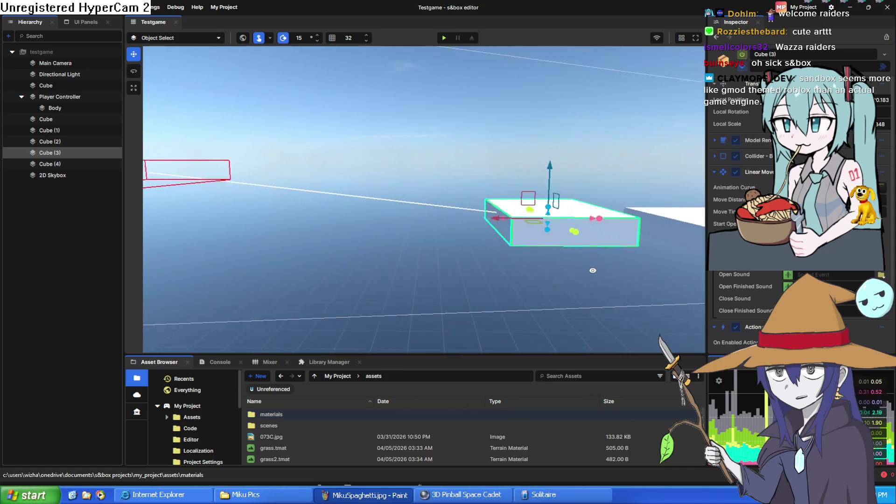
{"action": "scroll", "coordinate": [583, 265], "scroll_direction": "down", "scroll_amount": 3}
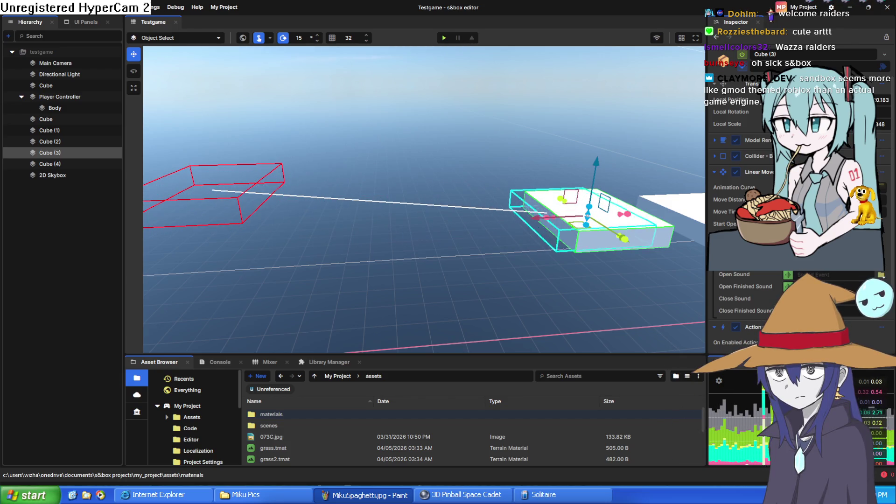
{"action": "scroll", "coordinate": [668, 243], "scroll_direction": "down", "scroll_amount": 1}
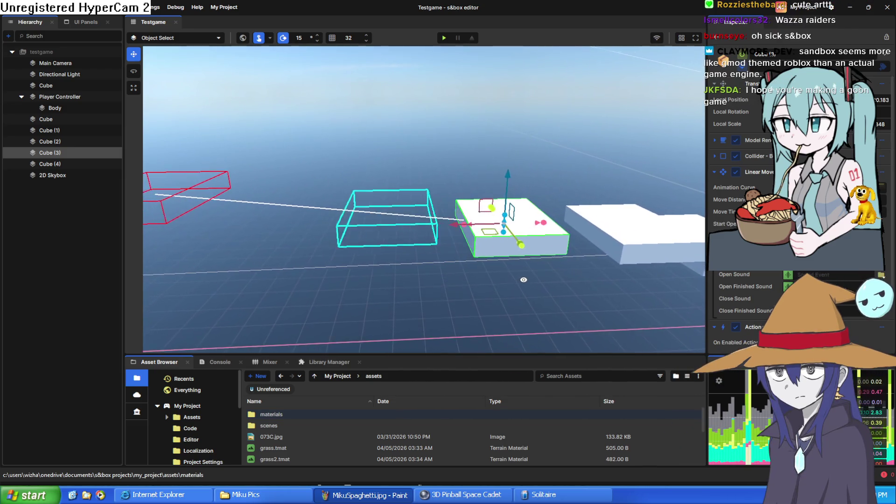
{"action": "scroll", "coordinate": [524, 280], "scroll_direction": "up", "scroll_amount": 2}
{"action": "scroll", "coordinate": [519, 288], "scroll_direction": "down", "scroll_amount": 1}
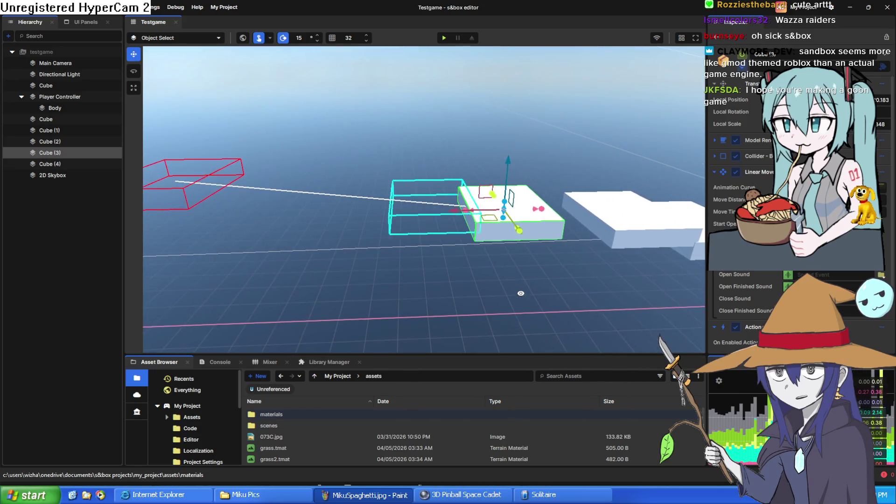
{"action": "key", "text": "w"}
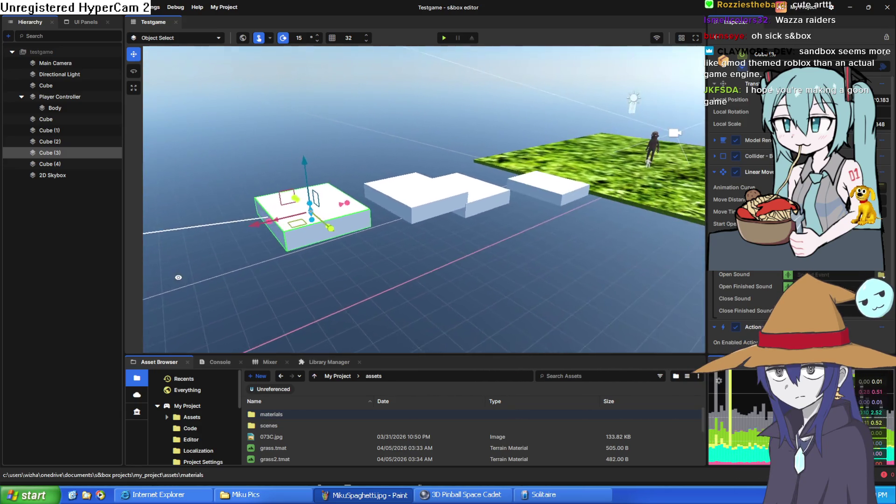
{"action": "key", "text": "w"}
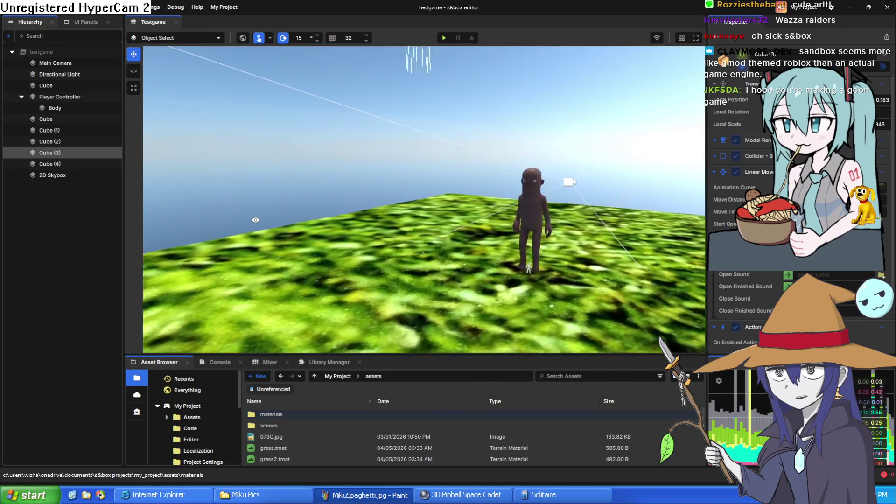
{"action": "key", "text": "s"}
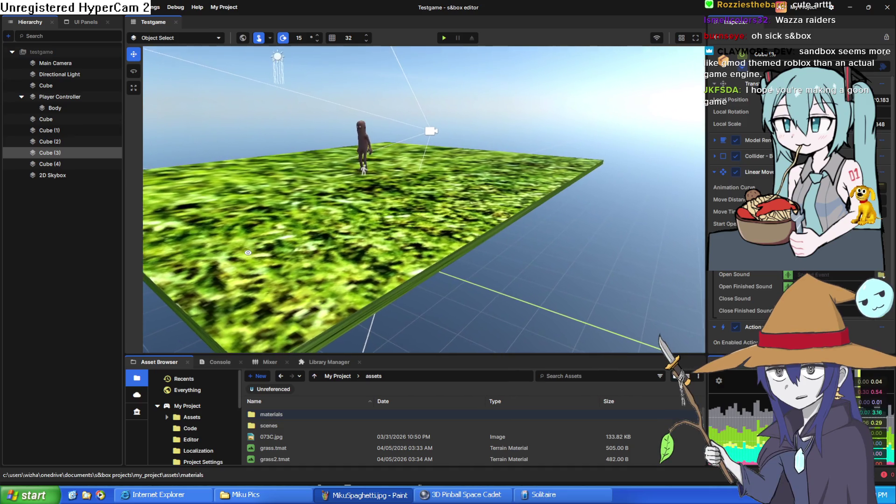
{"action": "key", "text": "w"}
{"action": "key", "text": "s"}
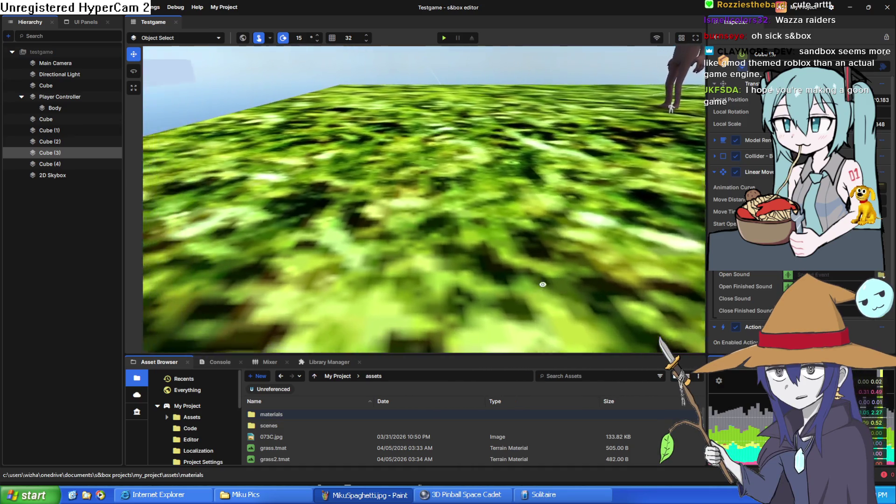
{"action": "key", "text": "w"}
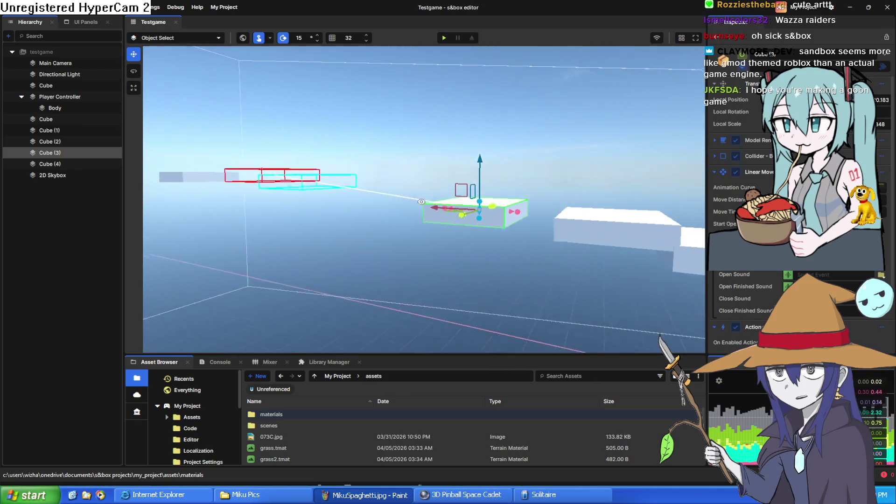
{"action": "key", "text": "a"}
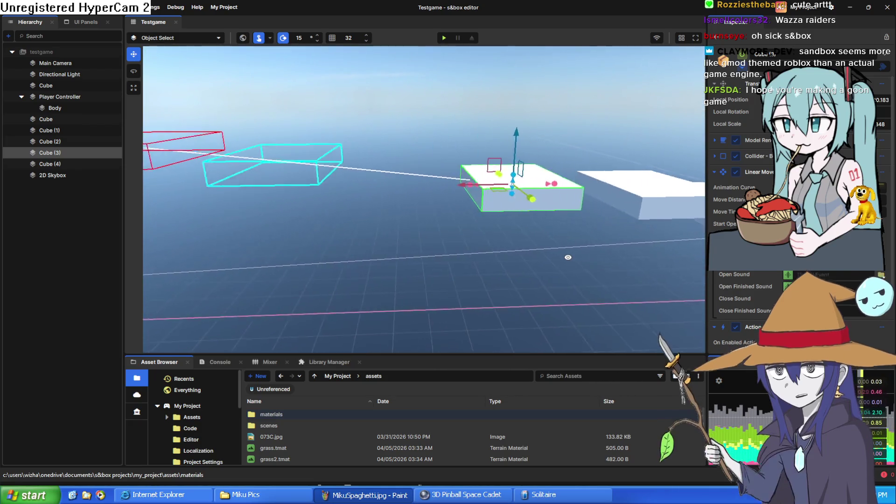
{"action": "key", "text": "d"}
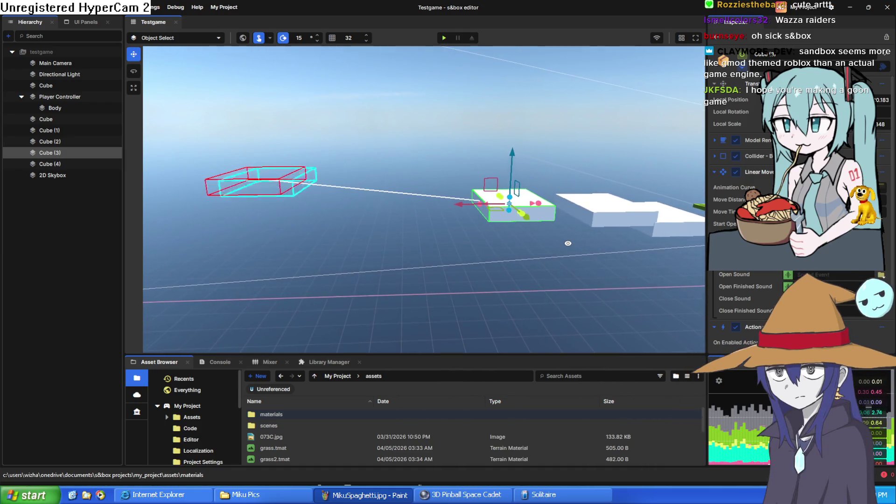
{"action": "key", "text": "a"}
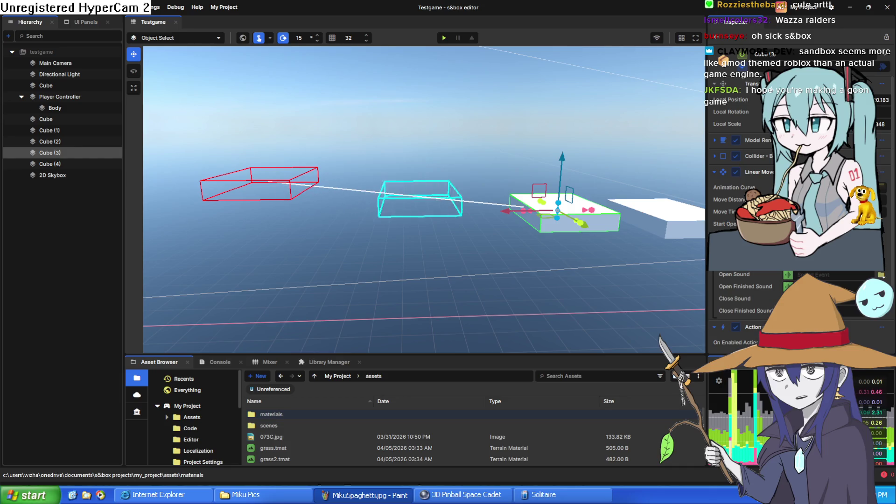
{"action": "mouse_move", "coordinate": [573, 257]}
{"action": "left_mouse_down"}
{"action": "mouse_move", "coordinate": [228, 267]}
{"action": "mouse_move", "coordinate": [659, 258]}
{"action": "mouse_move", "coordinate": [624, 317]}
{"action": "mouse_move", "coordinate": [602, 311]}
{"action": "left_mouse_up"}
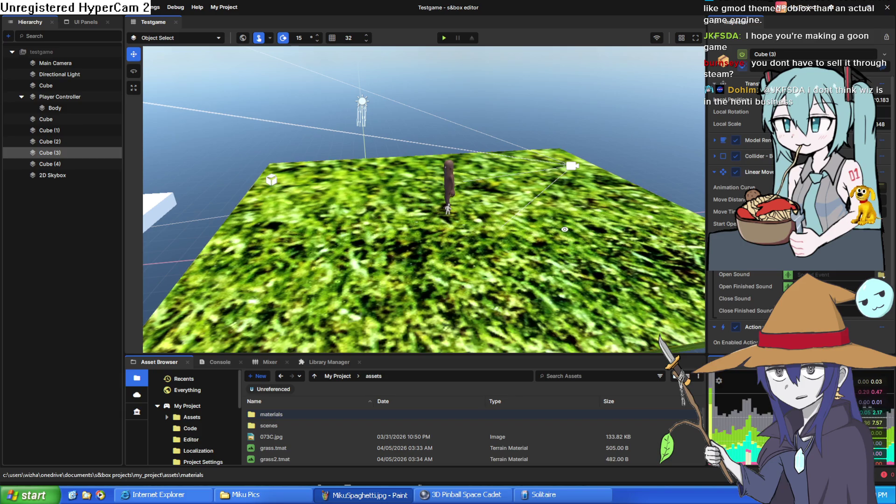
Fly the viewport camera back to reveal the white platforms.
{"action": "key", "text": "s"}
{"action": "key", "text": "a"}
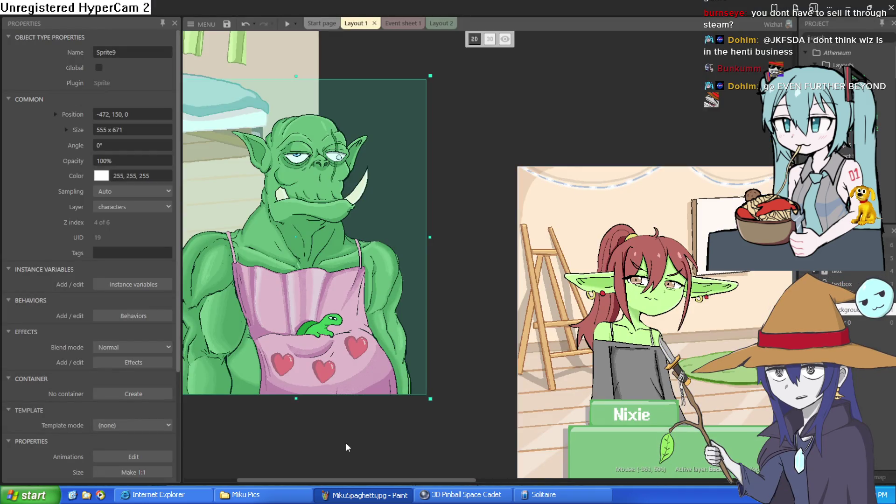
Deselect the orc sprite, frame the goblin bedroom scene, and launch a preview run.
{"action": "right_click", "coordinate": [346, 447]}
{"action": "left_click", "coordinate": [487, 383]}
{"action": "mouse_move", "coordinate": [487, 382]}
{"action": "left_mouse_down"}
{"action": "mouse_move", "coordinate": [340, 346]}
{"action": "mouse_move", "coordinate": [562, 356]}
{"action": "mouse_move", "coordinate": [438, 343]}
{"action": "mouse_move", "coordinate": [430, 366]}
{"action": "left_mouse_up"}
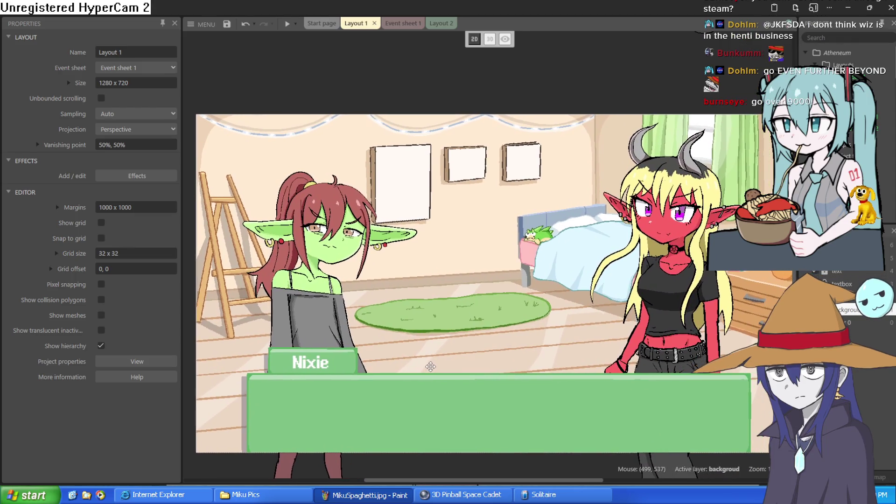
{"action": "scroll", "coordinate": [439, 359], "scroll_direction": "down", "scroll_amount": 3}
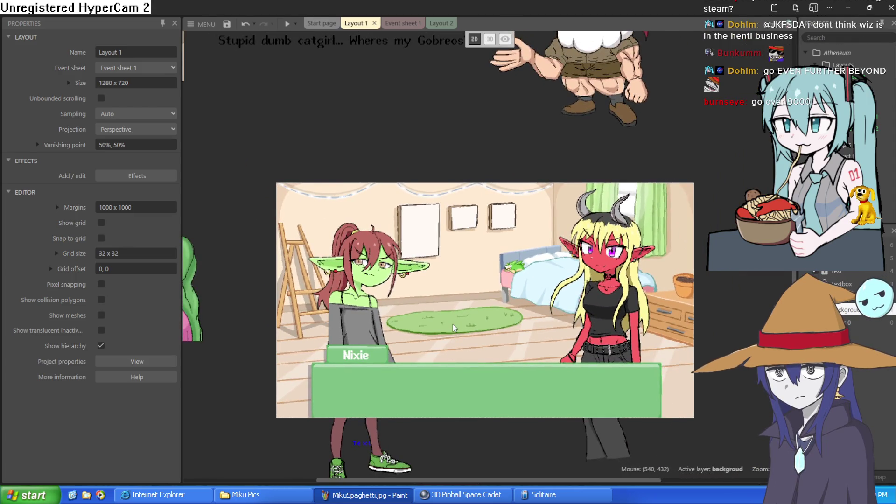
{"action": "scroll", "coordinate": [453, 324], "scroll_direction": "up", "scroll_amount": 3}
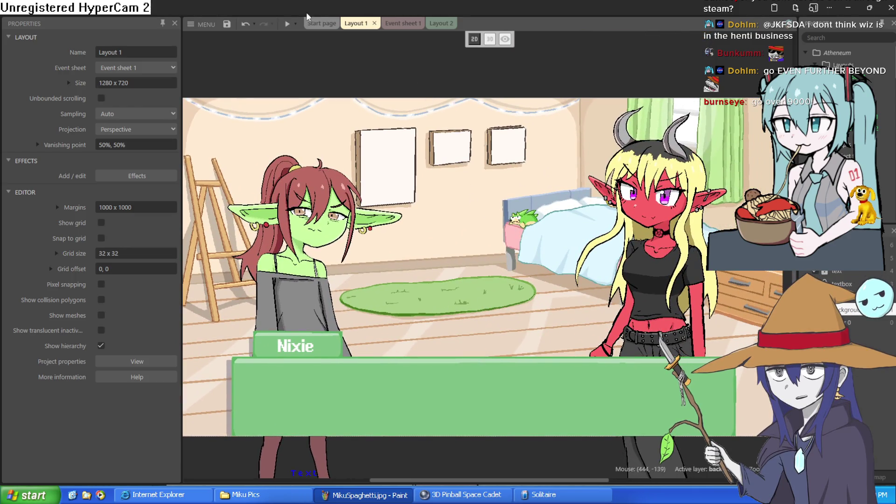
{"action": "left_click", "coordinate": [287, 24]}
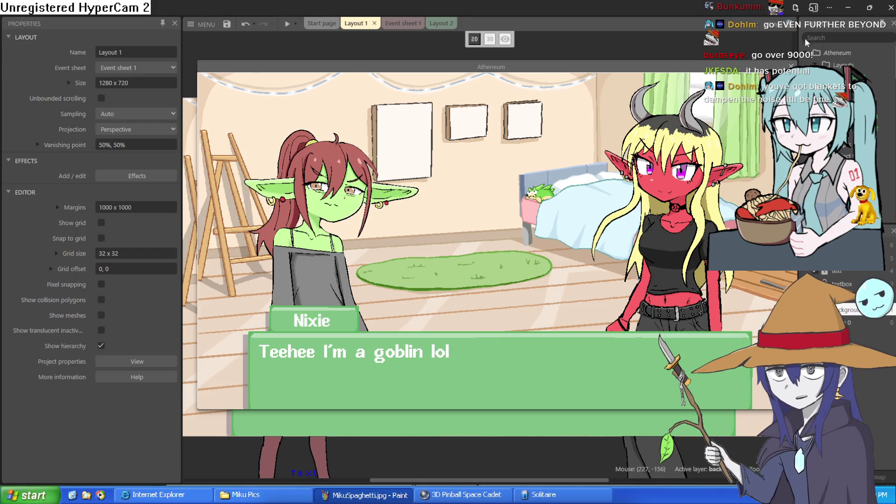
{"action": "left_click", "coordinate": [783, 66]}
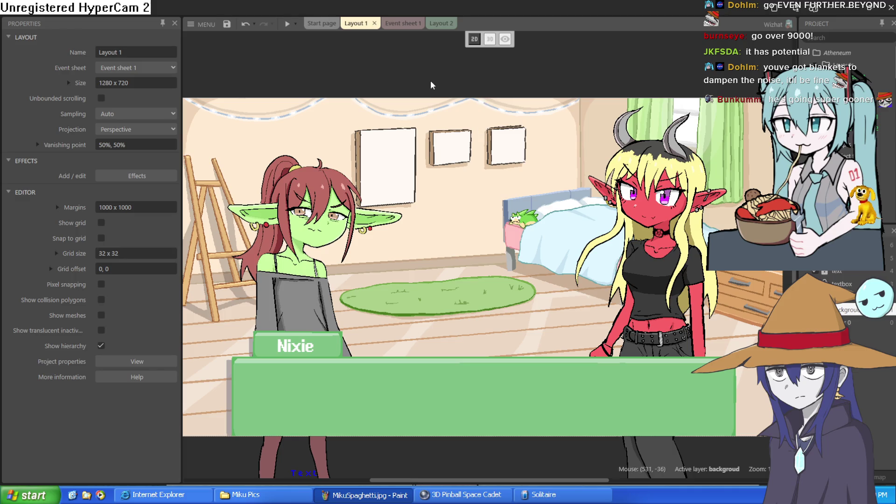
{"action": "scroll", "coordinate": [465, 156], "scroll_direction": "down", "scroll_amount": 2}
{"action": "scroll", "coordinate": [467, 159], "scroll_direction": "up", "scroll_amount": 2}
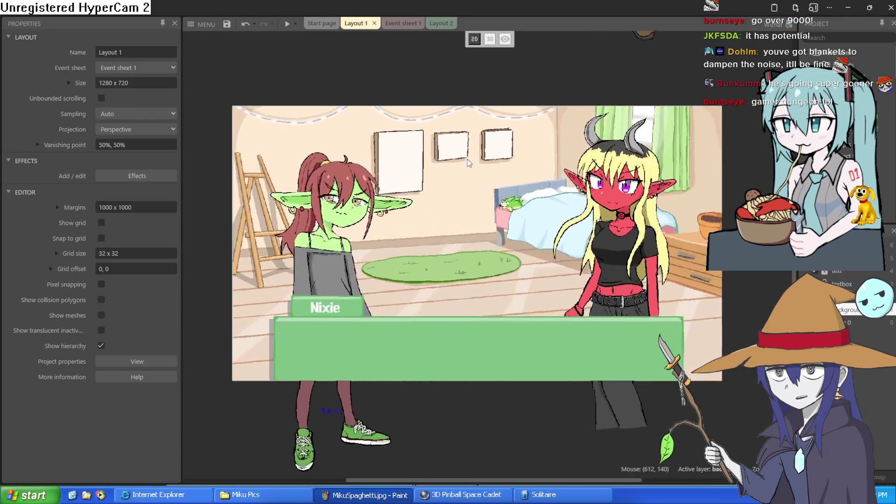
{"action": "scroll", "coordinate": [467, 159], "scroll_direction": "down", "scroll_amount": 1}
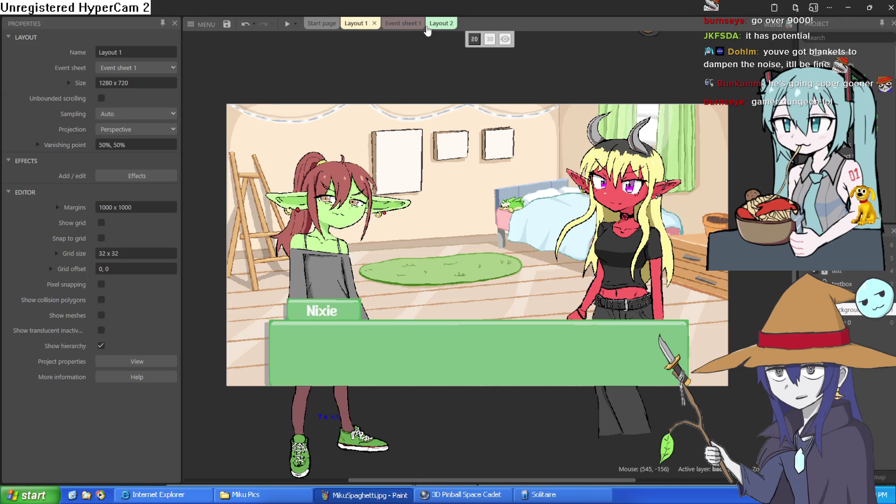
Switch to Layout 2 to show the bus-stop scene with Nixie and the horned girl.
{"action": "left_click", "coordinate": [435, 27]}
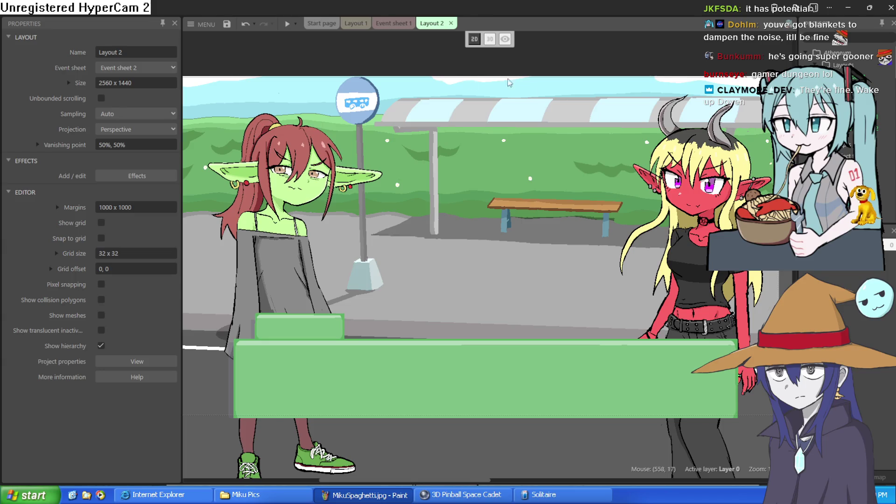
Drag the Nixie goblin sprite off the left side of the bus-stop scene.
{"action": "right_click", "coordinate": [560, 198]}
{"action": "right_click", "coordinate": [584, 52]}
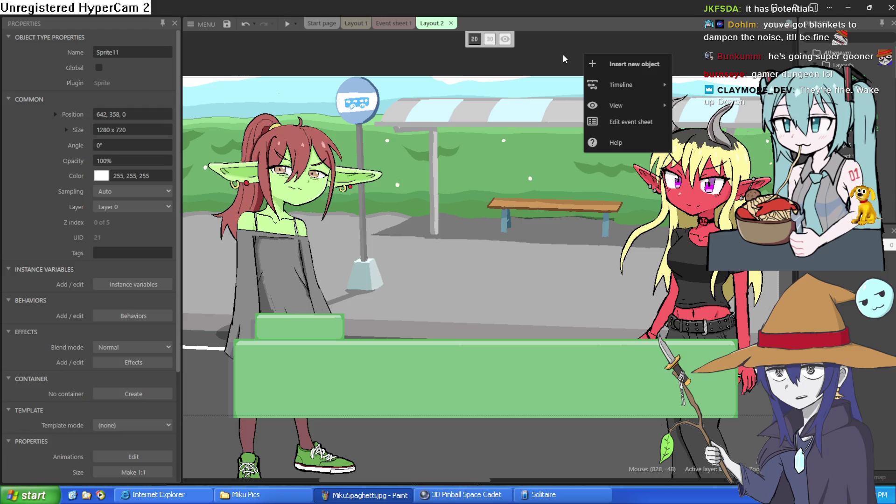
{"action": "left_click", "coordinate": [562, 54]}
{"action": "scroll", "coordinate": [575, 148], "scroll_direction": "down", "scroll_amount": 3}
{"action": "scroll", "coordinate": [575, 148], "scroll_direction": "up", "scroll_amount": 3}
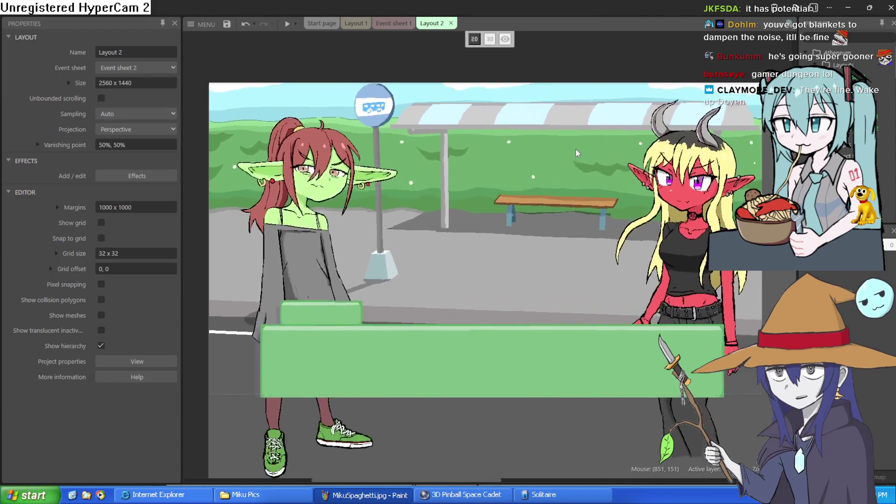
{"action": "left_click", "coordinate": [297, 270]}
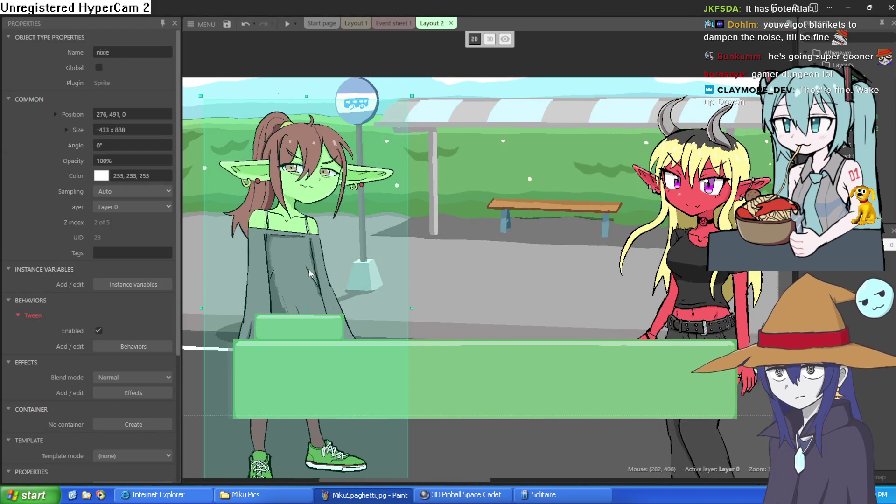
{"action": "mouse_move", "coordinate": [309, 270]}
{"action": "left_mouse_down"}
{"action": "mouse_move", "coordinate": [156, 257]}
{"action": "mouse_move", "coordinate": [205, 256]}
{"action": "left_mouse_up"}
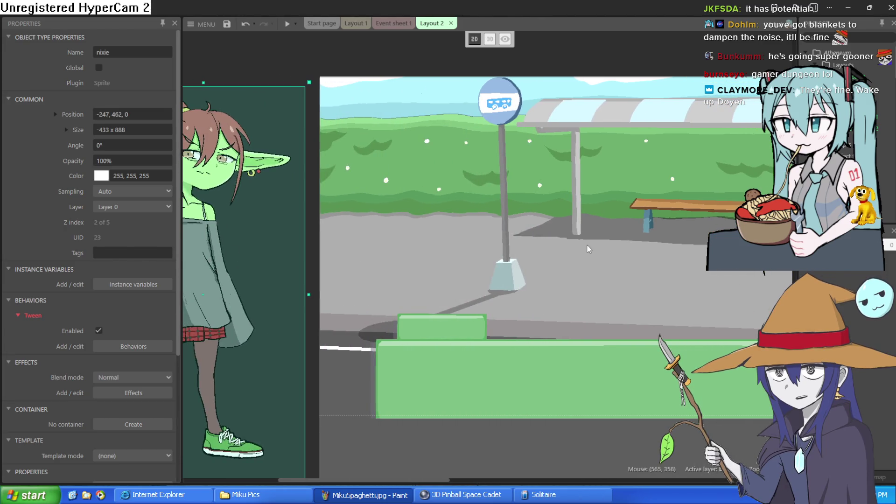
Move the horned girl, Sprite5, off the scene's right edge.
{"action": "scroll", "coordinate": [685, 254], "scroll_direction": "right", "scroll_amount": 3}
{"action": "mouse_move", "coordinate": [685, 255]}
{"action": "left_mouse_down"}
{"action": "mouse_move", "coordinate": [612, 255]}
{"action": "mouse_move", "coordinate": [742, 254]}
{"action": "mouse_move", "coordinate": [681, 254]}
{"action": "left_mouse_up"}
{"action": "scroll", "coordinate": [618, 251], "scroll_direction": "left", "scroll_amount": 3}
{"action": "scroll", "coordinate": [619, 251], "scroll_direction": "down", "scroll_amount": 1}
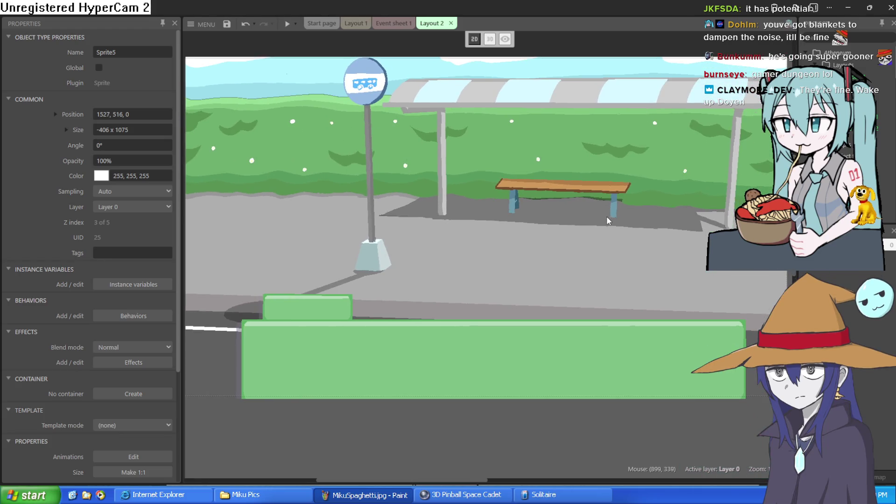
{"action": "scroll", "coordinate": [575, 213], "scroll_direction": "right", "scroll_amount": 1}
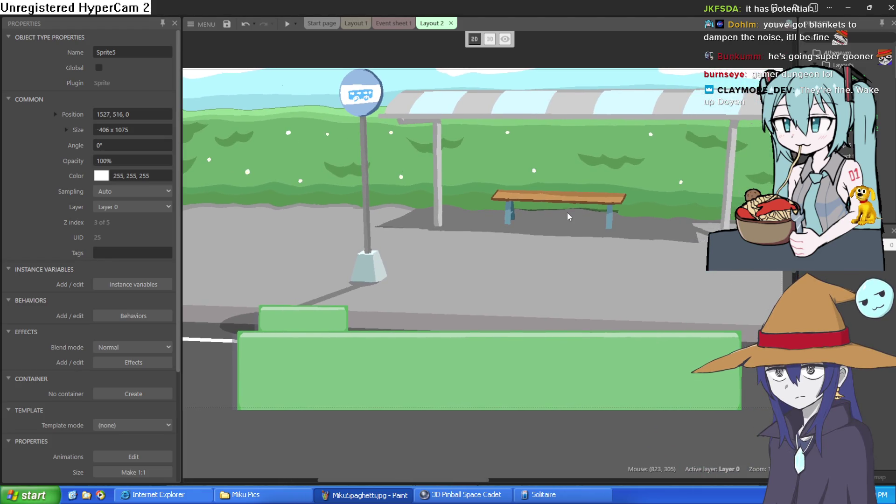
Check the dialogue events in Event sheet 1, then return to Layout 2.
{"action": "left_click", "coordinate": [385, 23]}
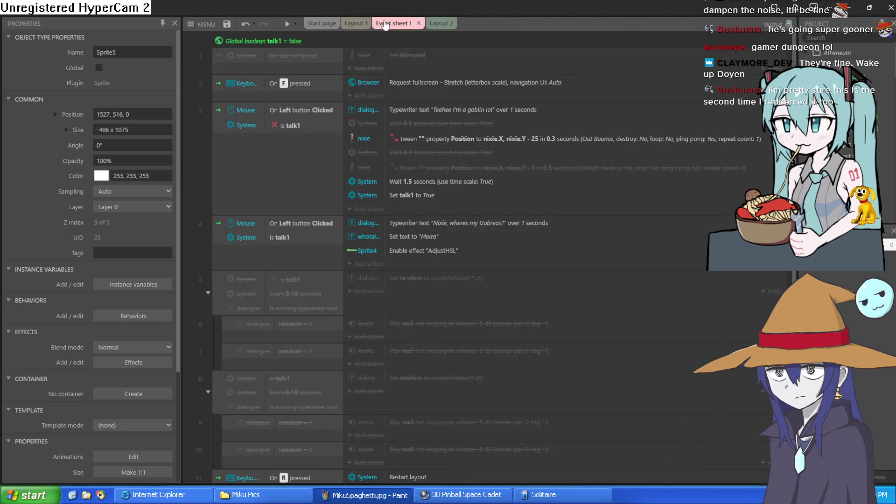
{"action": "left_click", "coordinate": [441, 23]}
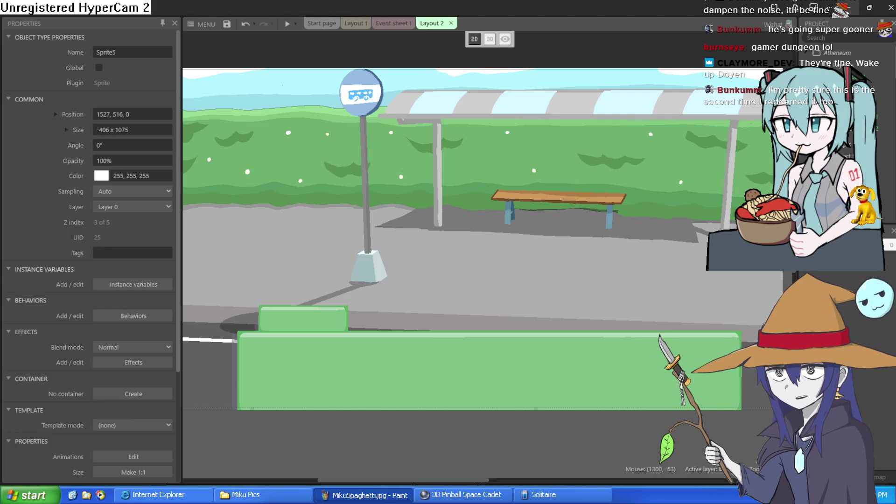
{"action": "key", "text": "alt+Tab"}
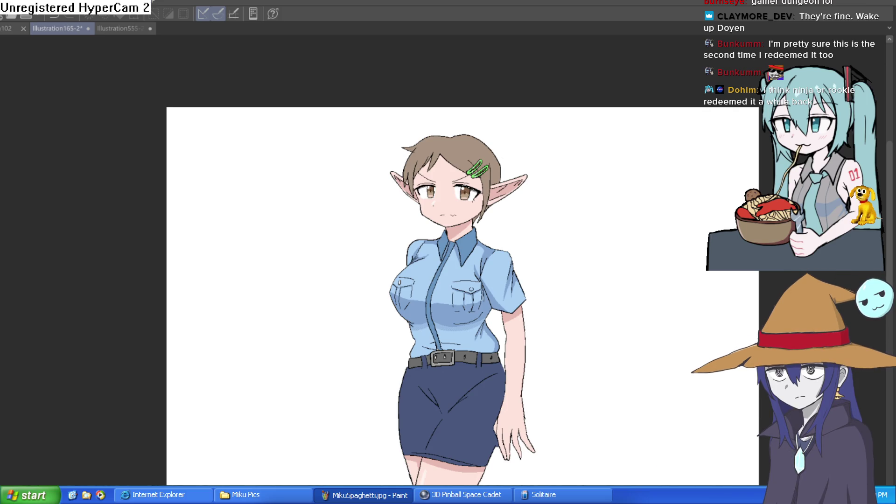
In Illustration555, move the blue-shirt elf to the lineup's far right and view the left-hand characters.
{"action": "left_click", "coordinate": [107, 31]}
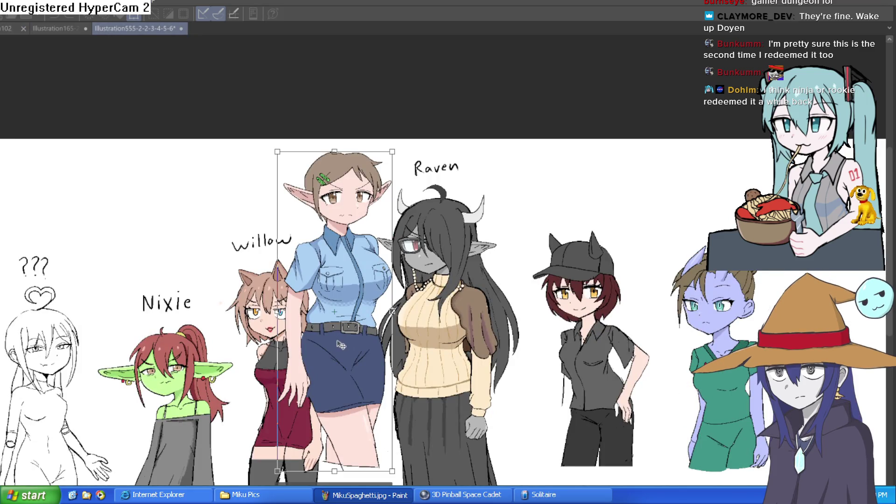
{"action": "left_click_drag", "start_coordinate": [336, 308], "coordinate": [855, 322]}
{"action": "mouse_move", "coordinate": [357, 480]}
{"action": "left_mouse_down"}
{"action": "mouse_move", "coordinate": [492, 378]}
{"action": "mouse_move", "coordinate": [623, 336]}
{"action": "mouse_move", "coordinate": [604, 344]}
{"action": "left_mouse_up"}
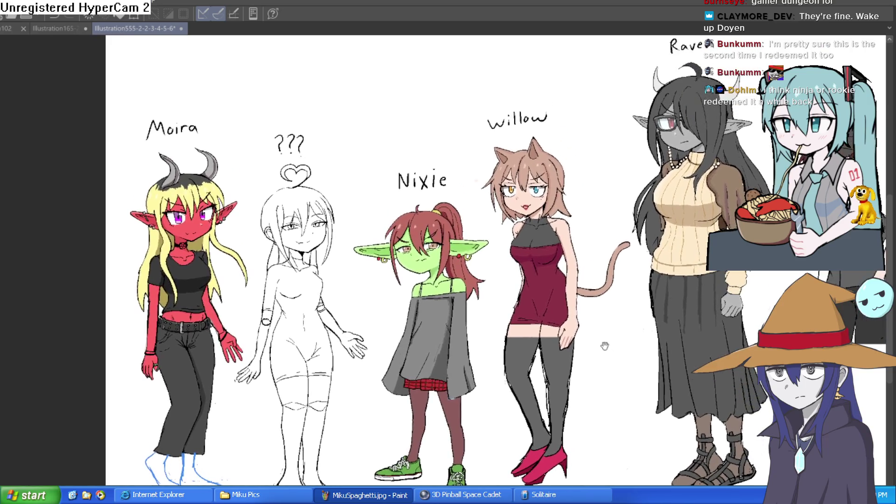
{"action": "scroll", "coordinate": [536, 336], "scroll_direction": "up", "scroll_amount": 4}
{"action": "scroll", "coordinate": [462, 303], "scroll_direction": "up", "scroll_amount": 2}
{"action": "scroll", "coordinate": [451, 295], "scroll_direction": "down", "scroll_amount": 2}
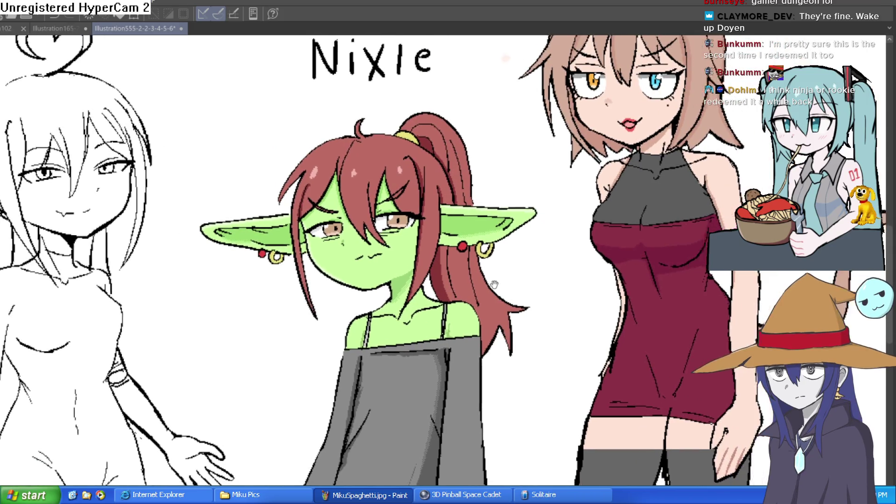
{"action": "scroll", "coordinate": [472, 293], "scroll_direction": "down", "scroll_amount": 2}
{"action": "scroll", "coordinate": [557, 304], "scroll_direction": "up", "scroll_amount": 2}
{"action": "scroll", "coordinate": [588, 280], "scroll_direction": "down", "scroll_amount": 2}
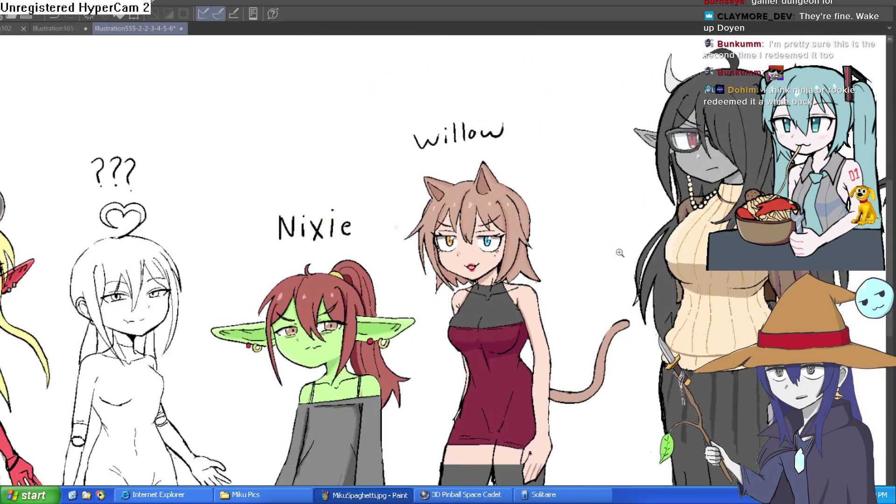
{"action": "scroll", "coordinate": [580, 256], "scroll_direction": "up", "scroll_amount": 4}
{"action": "left_click_drag", "start_coordinate": [558, 215], "coordinate": [561, 222]}
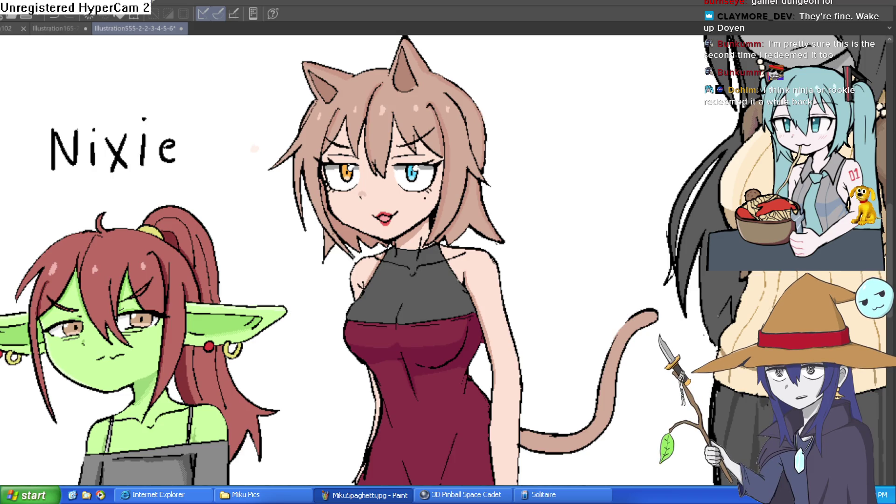
Bring Raven's head and horns into view, then look closely at the dog-girl image.
{"action": "mouse_move", "coordinate": [650, 359]}
{"action": "left_mouse_down"}
{"action": "mouse_move", "coordinate": [304, 355]}
{"action": "mouse_move", "coordinate": [242, 467]}
{"action": "left_mouse_up"}
{"action": "scroll", "coordinate": [466, 327], "scroll_direction": "down", "scroll_amount": 3}
{"action": "scroll", "coordinate": [543, 342], "scroll_direction": "up", "scroll_amount": 3}
{"action": "left_click_drag", "start_coordinate": [542, 343], "coordinate": [528, 279]}
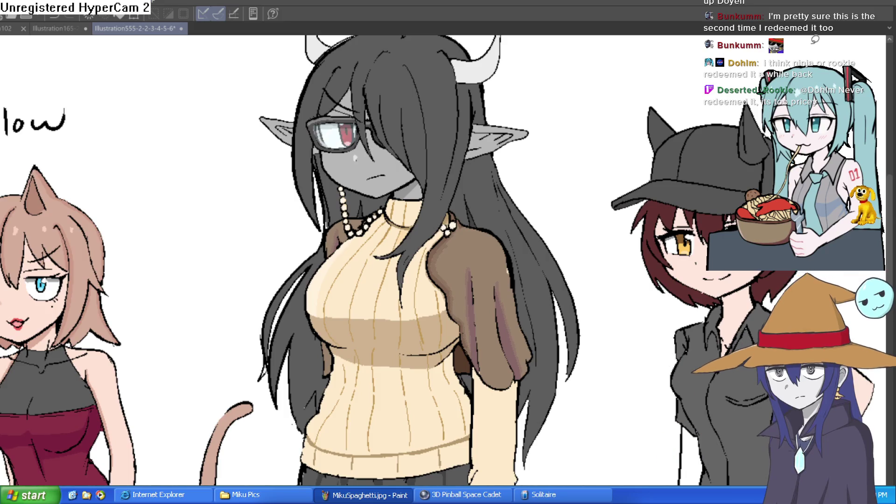
{"action": "scroll", "coordinate": [576, 280], "scroll_direction": "down", "scroll_amount": 3}
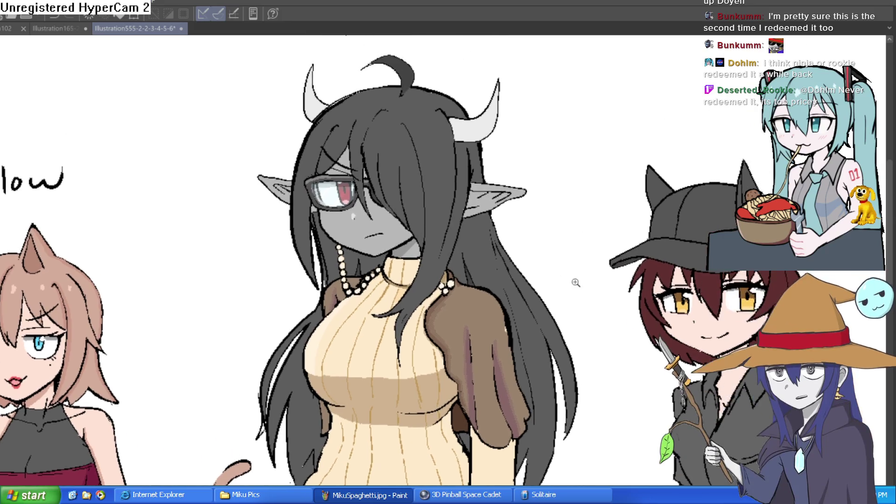
{"action": "scroll", "coordinate": [501, 217], "scroll_direction": "down", "scroll_amount": 2}
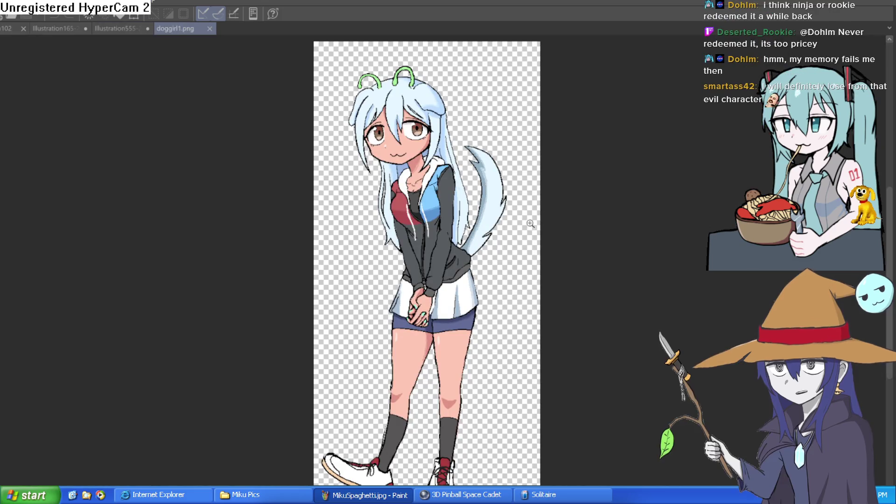
{"action": "left_click_drag", "start_coordinate": [531, 224], "coordinate": [686, 163]}
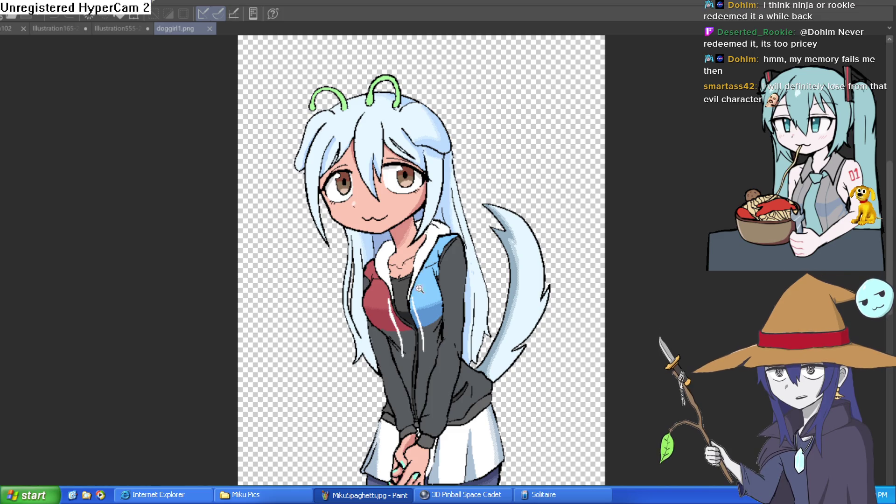
Zoom out and reposition the view of doggirl1.png.
{"action": "scroll", "coordinate": [562, 258], "scroll_direction": "up", "scroll_amount": 4}
{"action": "scroll", "coordinate": [562, 258], "scroll_direction": "down", "scroll_amount": 4}
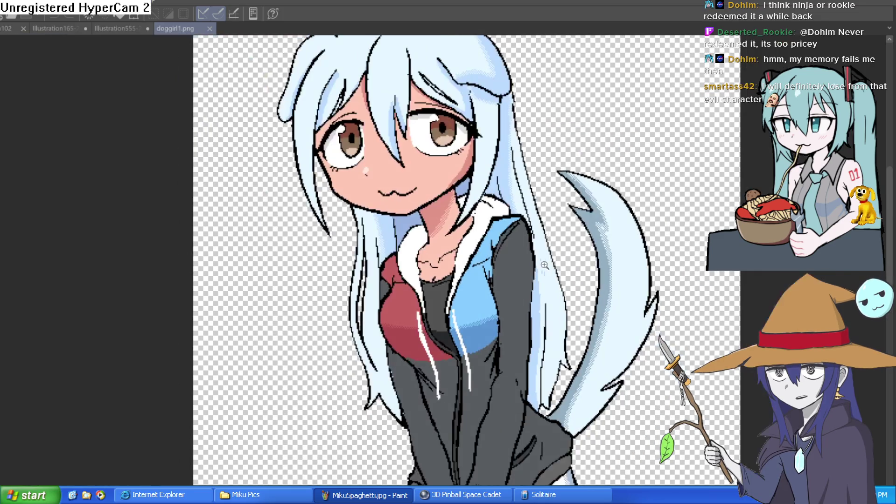
{"action": "scroll", "coordinate": [534, 239], "scroll_direction": "down", "scroll_amount": 4}
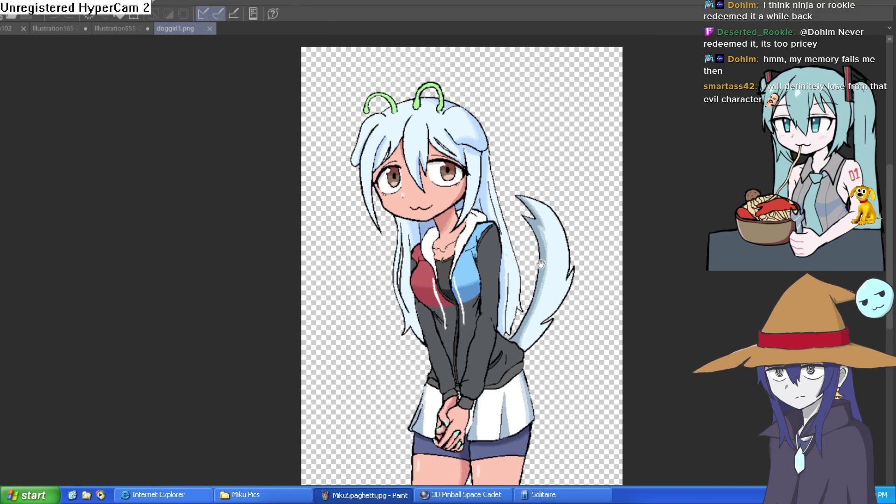
{"action": "scroll", "coordinate": [521, 223], "scroll_direction": "down", "scroll_amount": 5}
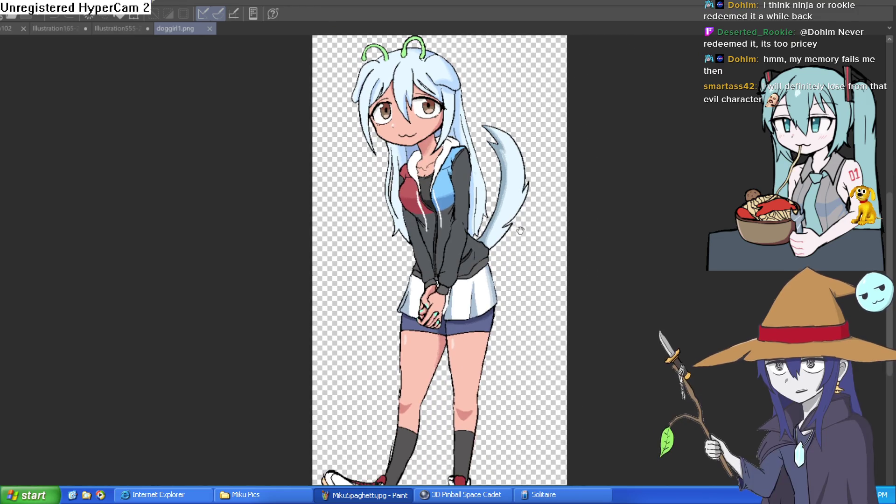
{"action": "left_click_drag", "start_coordinate": [519, 248], "coordinate": [518, 254]}
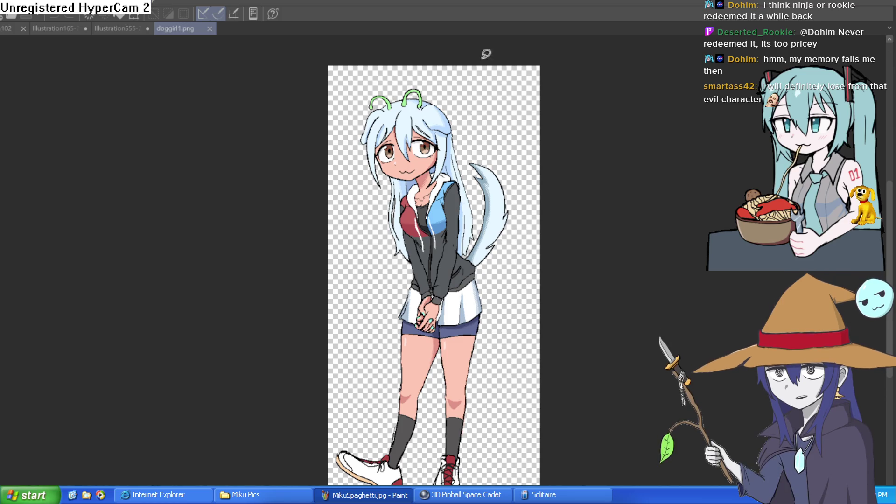
{"action": "mouse_move", "coordinate": [558, 54]}
{"action": "left_mouse_down"}
{"action": "mouse_move", "coordinate": [536, 124]}
{"action": "mouse_move", "coordinate": [112, 135]}
{"action": "left_mouse_up"}
Return to the Illustration555 lineup to view Raven, then switch to Illustration165-2.
{"action": "left_click", "coordinate": [132, 29]}
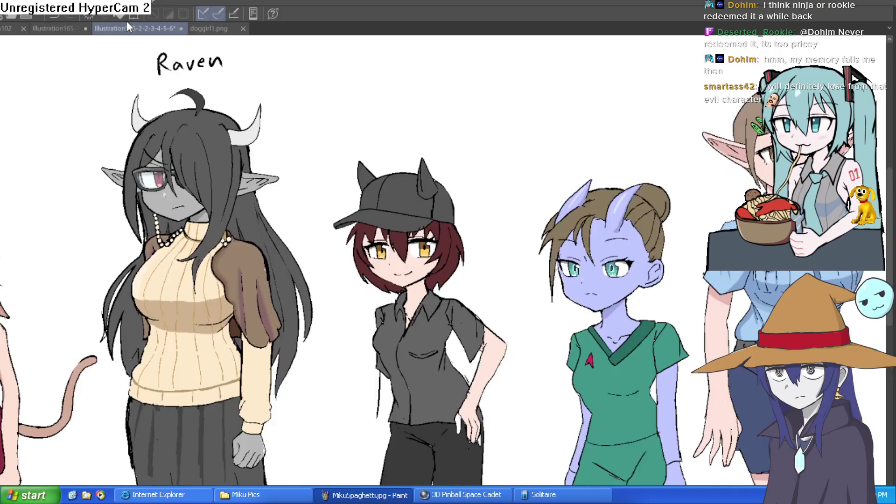
{"action": "mouse_move", "coordinate": [676, 176]}
{"action": "left_mouse_down"}
{"action": "mouse_move", "coordinate": [624, 147]}
{"action": "mouse_move", "coordinate": [634, 153]}
{"action": "left_mouse_up"}
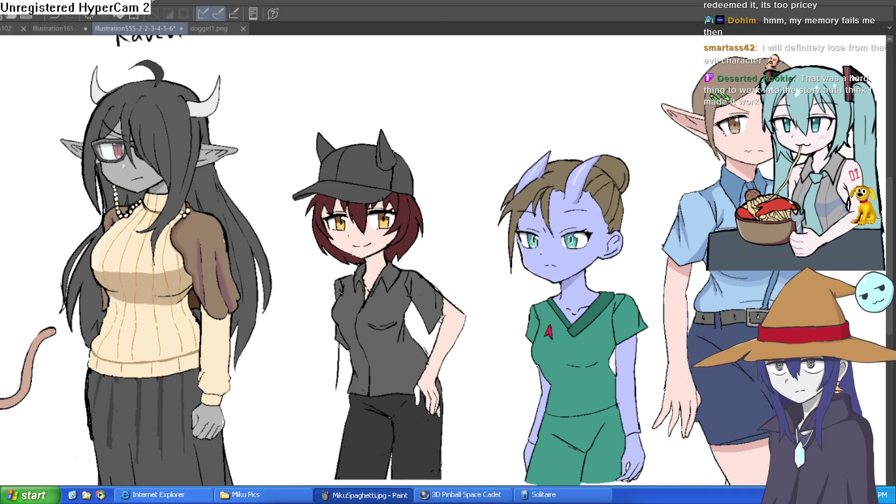
{"action": "left_click", "coordinate": [54, 30]}
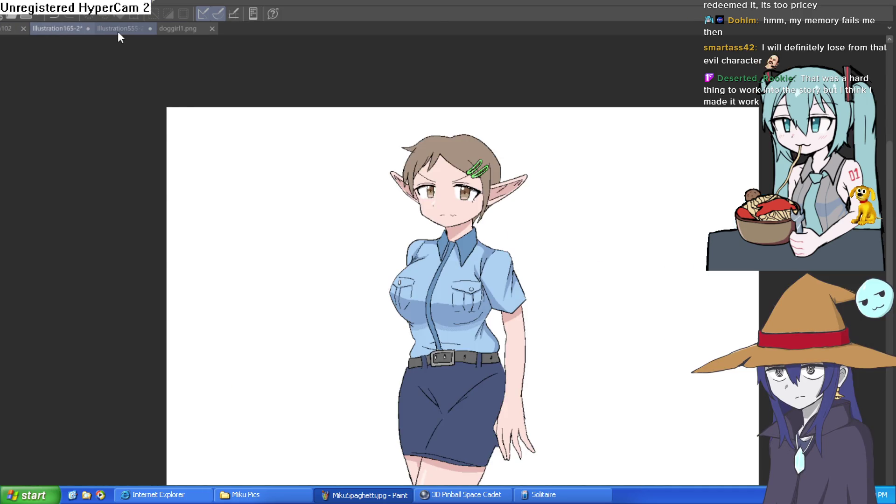
{"action": "left_click", "coordinate": [117, 31]}
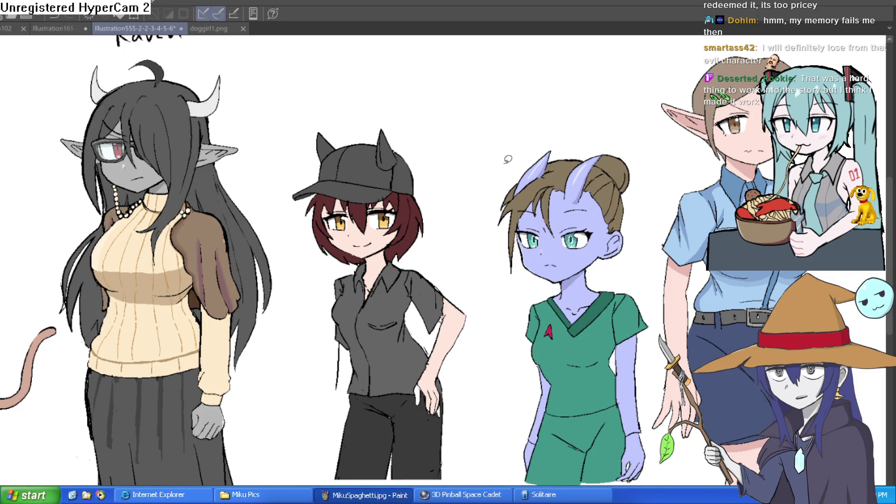
{"action": "left_click_drag", "start_coordinate": [424, 155], "coordinate": [706, 132]}
{"action": "left_click_drag", "start_coordinate": [379, 284], "coordinate": [556, 174]}
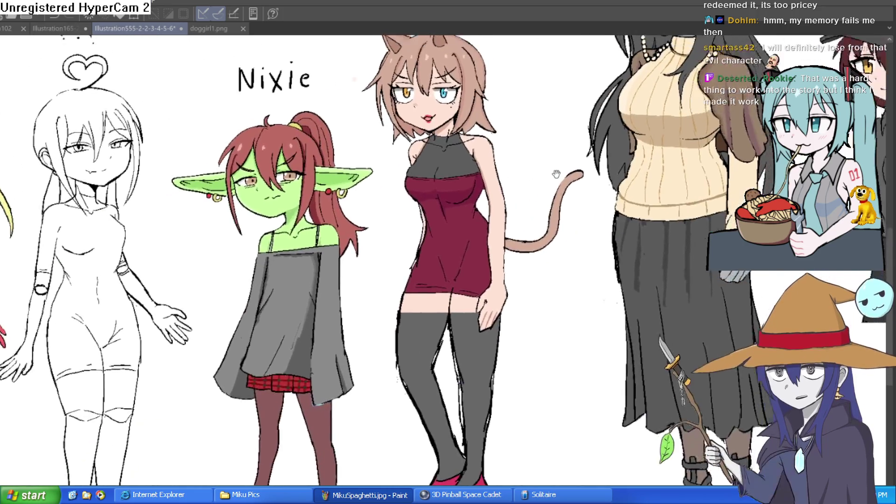
{"action": "scroll", "coordinate": [546, 192], "scroll_direction": "down", "scroll_amount": 3}
{"action": "scroll", "coordinate": [504, 206], "scroll_direction": "up", "scroll_amount": 4}
{"action": "scroll", "coordinate": [501, 284], "scroll_direction": "up", "scroll_amount": 2}
{"action": "scroll", "coordinate": [474, 300], "scroll_direction": "down", "scroll_amount": 2}
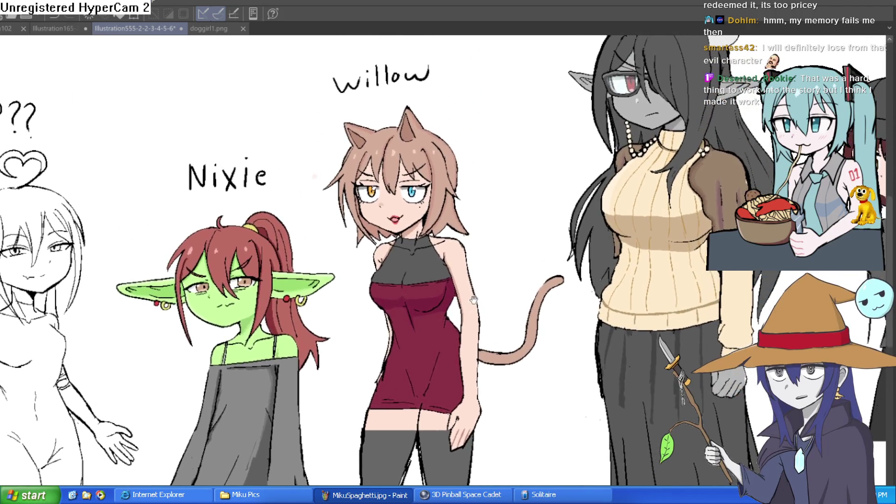
{"action": "scroll", "coordinate": [472, 299], "scroll_direction": "down", "scroll_amount": 3}
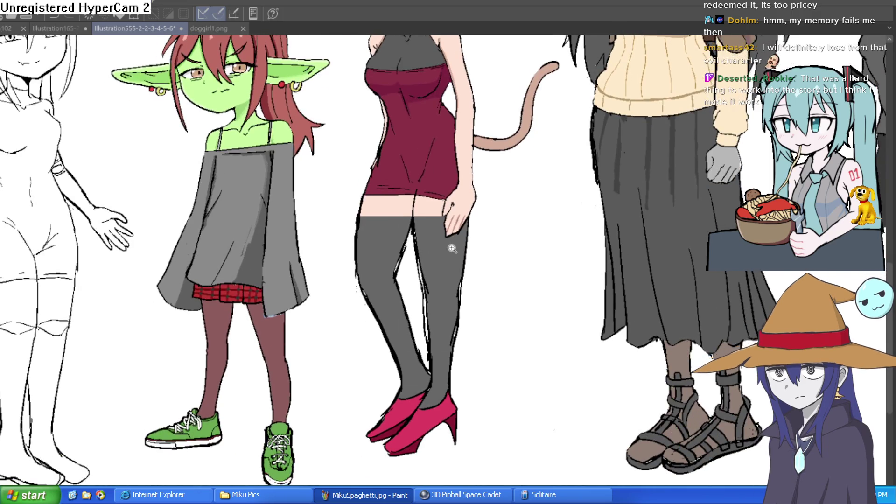
{"action": "scroll", "coordinate": [466, 243], "scroll_direction": "up", "scroll_amount": 2}
{"action": "scroll", "coordinate": [504, 279], "scroll_direction": "down", "scroll_amount": 3}
{"action": "scroll", "coordinate": [485, 362], "scroll_direction": "up", "scroll_amount": 3}
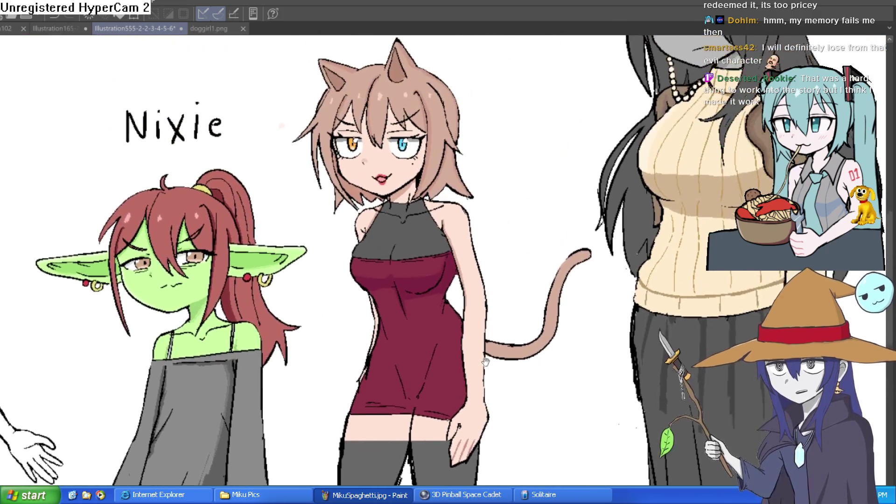
{"action": "scroll", "coordinate": [485, 362], "scroll_direction": "down", "scroll_amount": 2}
{"action": "scroll", "coordinate": [282, 126], "scroll_direction": "up", "scroll_amount": 4}
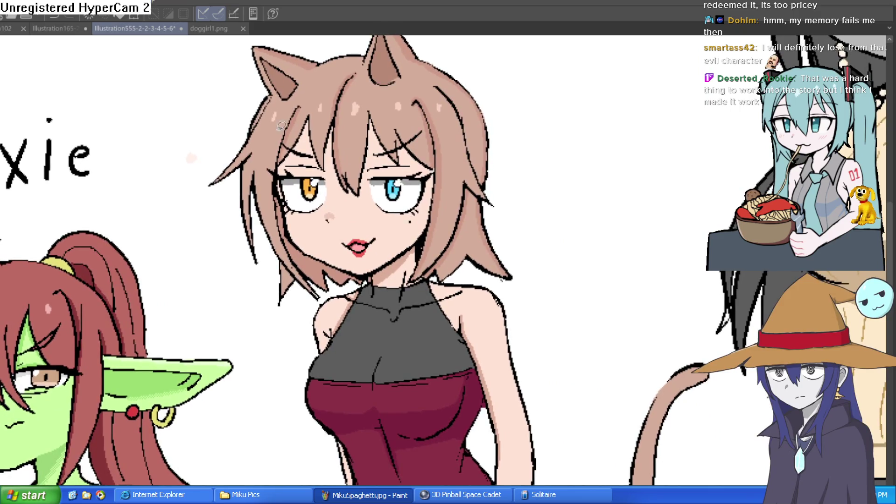
{"action": "left_click", "coordinate": [9, 29]}
{"action": "scroll", "coordinate": [472, 255], "scroll_direction": "up", "scroll_amount": 3}
{"action": "mouse_move", "coordinate": [463, 260]}
{"action": "left_mouse_down"}
{"action": "mouse_move", "coordinate": [464, 216]}
{"action": "mouse_move", "coordinate": [450, 203]}
{"action": "left_mouse_up"}
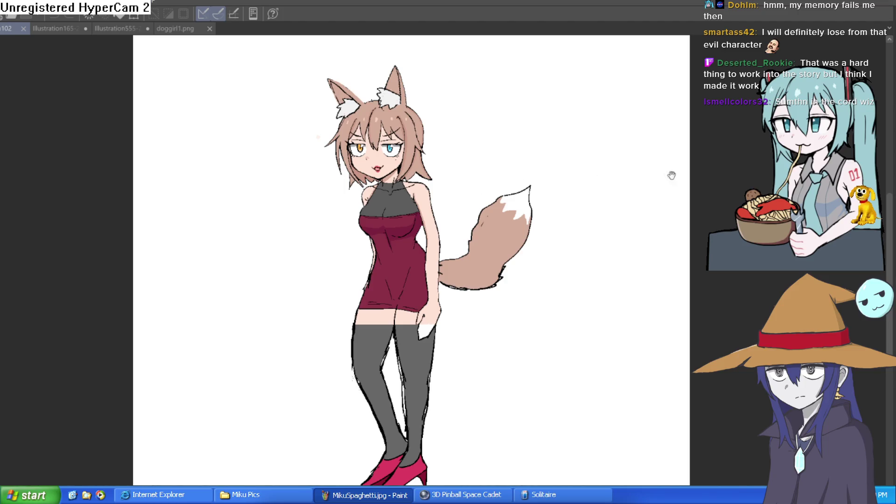
{"action": "key", "text": "h"}
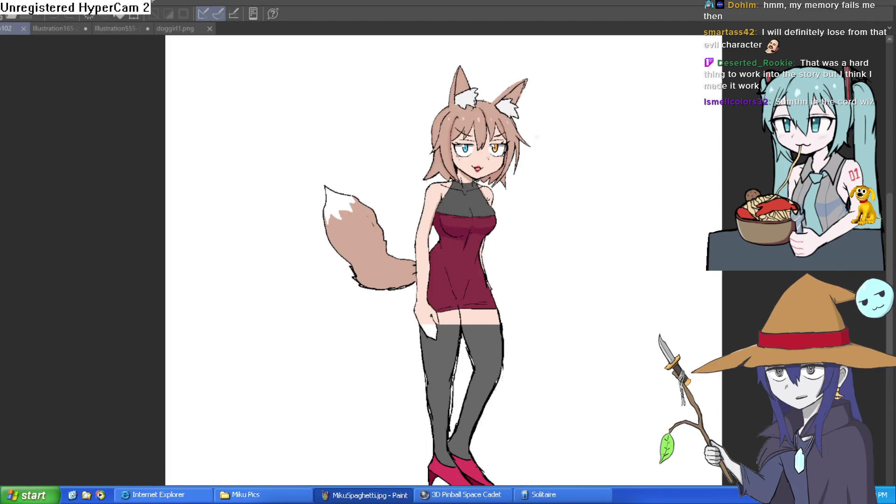
{"action": "key", "text": "h"}
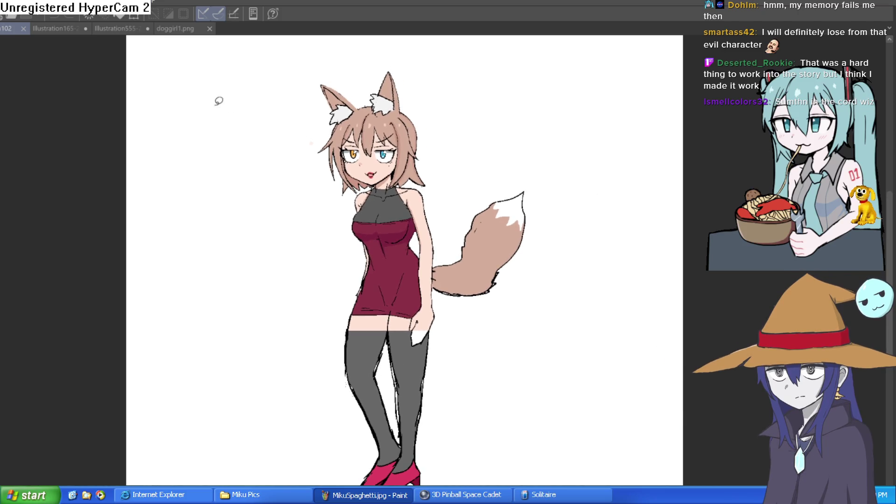
{"action": "left_click", "coordinate": [59, 30]}
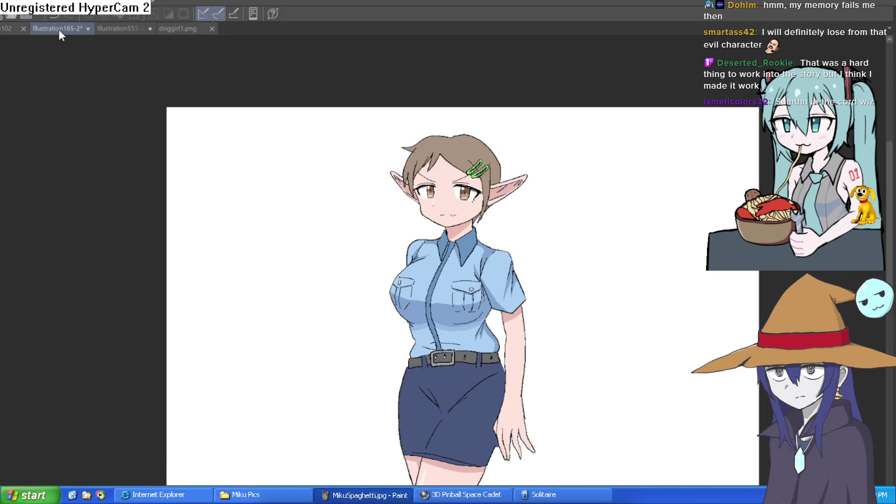
{"action": "mouse_move", "coordinate": [561, 208]}
{"action": "left_mouse_down"}
{"action": "mouse_move", "coordinate": [510, 149]}
{"action": "mouse_move", "coordinate": [496, 217]}
{"action": "left_mouse_up"}
{"action": "left_click", "coordinate": [122, 28]}
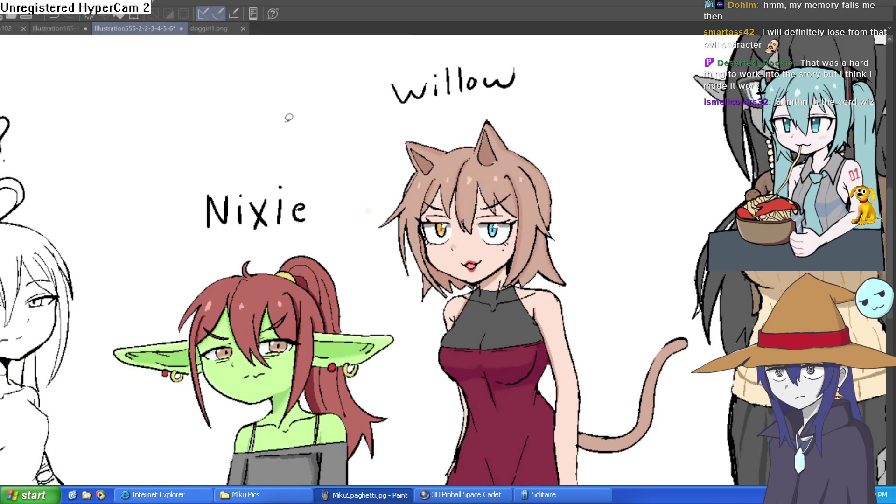
{"action": "left_click", "coordinate": [63, 29]}
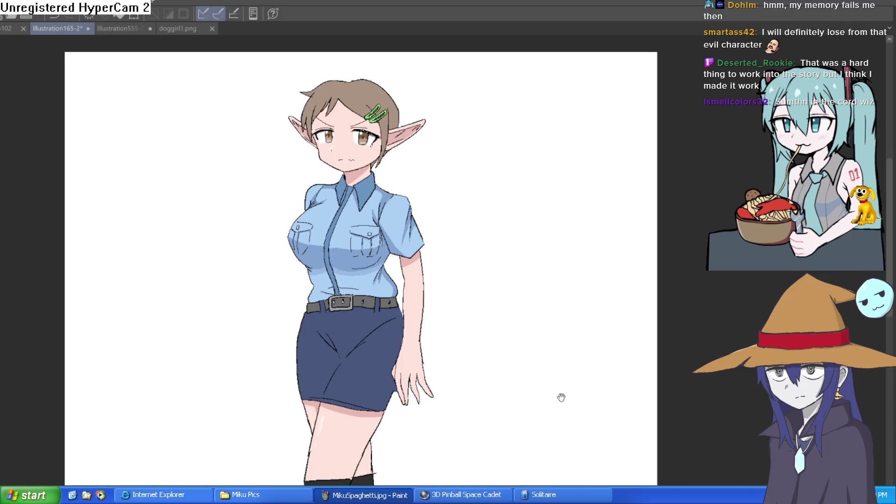
{"action": "scroll", "coordinate": [560, 394], "scroll_direction": "down", "scroll_amount": 2}
{"action": "left_click_drag", "start_coordinate": [560, 394], "coordinate": [554, 327]}
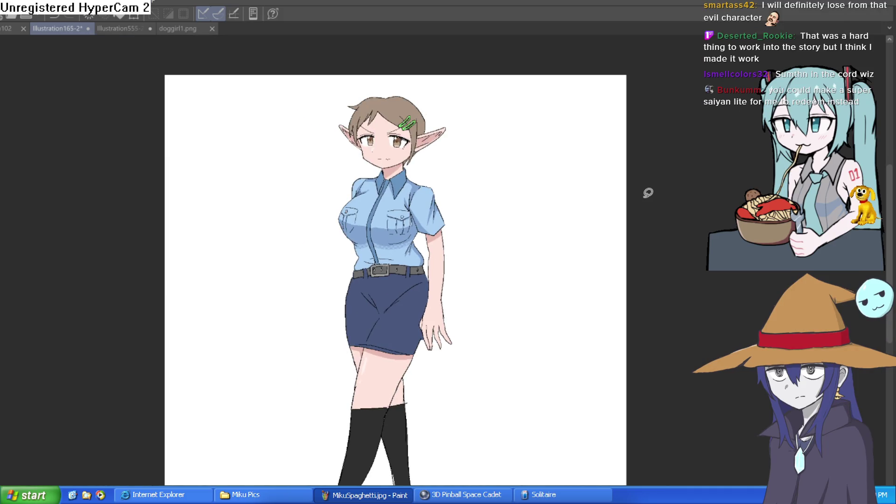
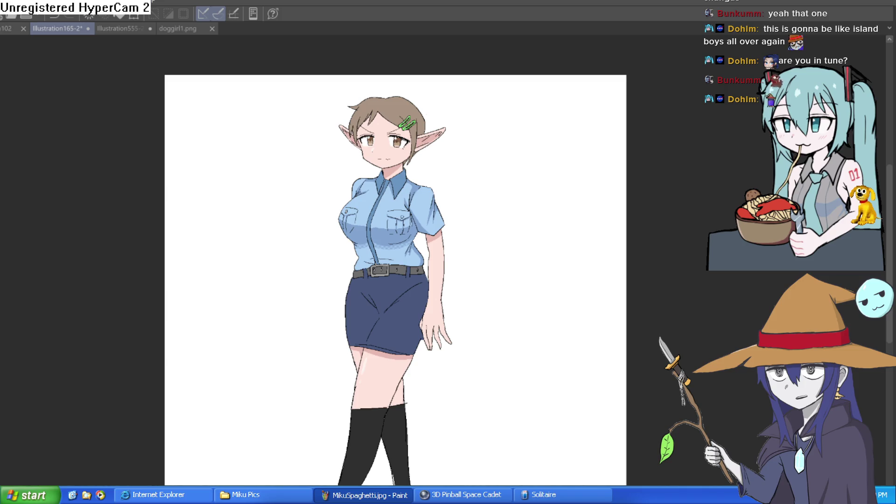
Switch from the finished elf drawing in Clip Studio Paint to the s&box Testgame scene.
{"action": "key", "text": "alt+Tab"}
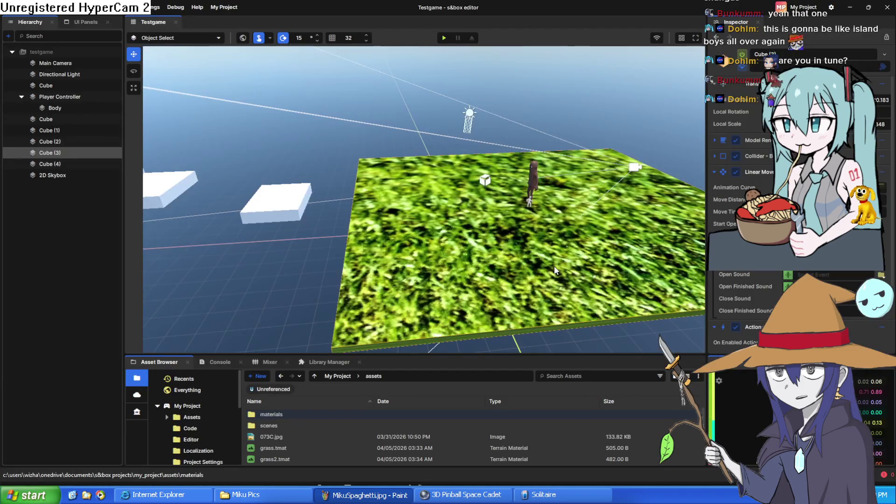
Centre the grass platform in the viewport, then run the Testgame scene in play mode with F5.
{"action": "mouse_move", "coordinate": [564, 257]}
{"action": "left_mouse_down"}
{"action": "mouse_move", "coordinate": [621, 255]}
{"action": "mouse_move", "coordinate": [641, 240]}
{"action": "left_mouse_up"}
{"action": "scroll", "coordinate": [642, 240], "scroll_direction": "up", "scroll_amount": 5}
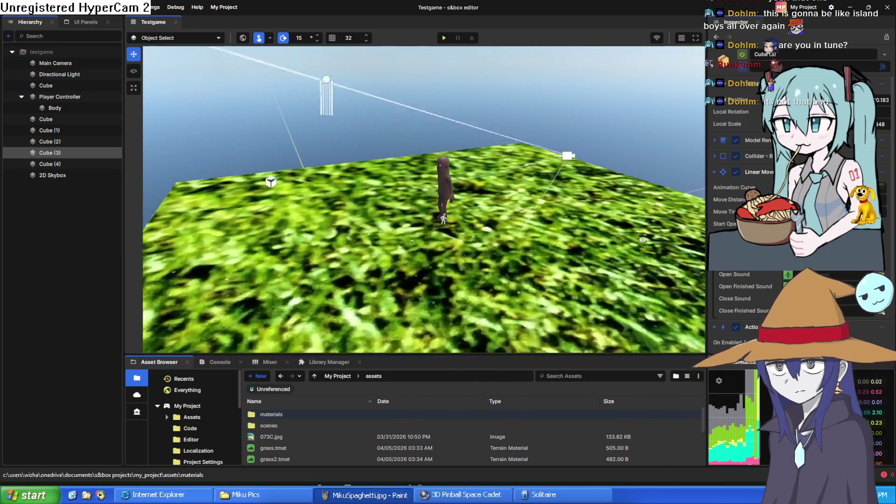
{"action": "scroll", "coordinate": [643, 239], "scroll_direction": "down", "scroll_amount": 6}
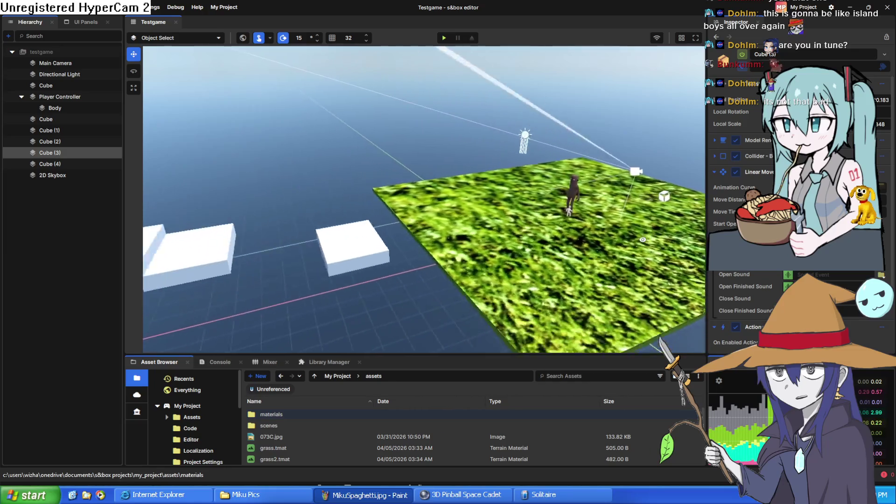
{"action": "scroll", "coordinate": [642, 240], "scroll_direction": "up", "scroll_amount": 6}
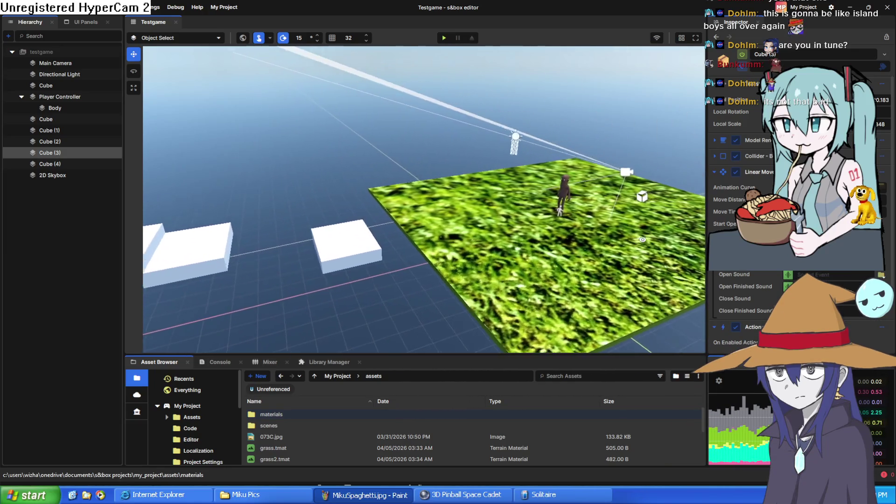
{"action": "scroll", "coordinate": [642, 239], "scroll_direction": "up", "scroll_amount": 5}
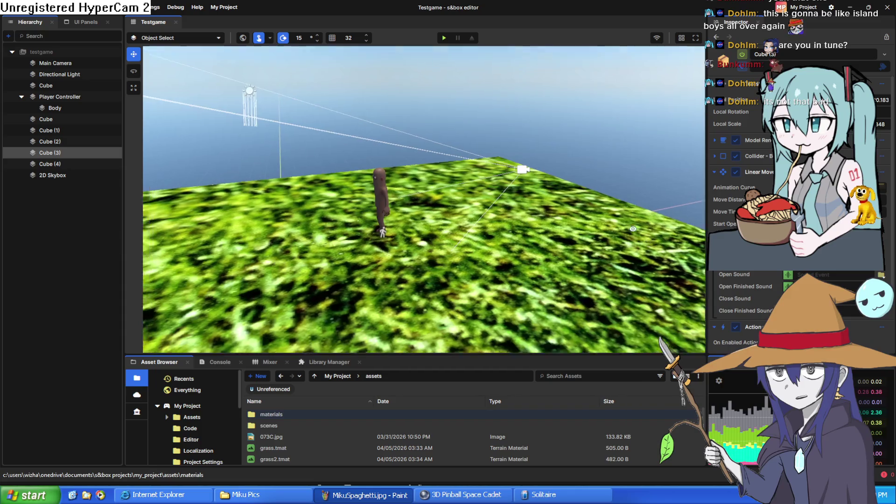
{"action": "scroll", "coordinate": [583, 261], "scroll_direction": "down", "scroll_amount": 5}
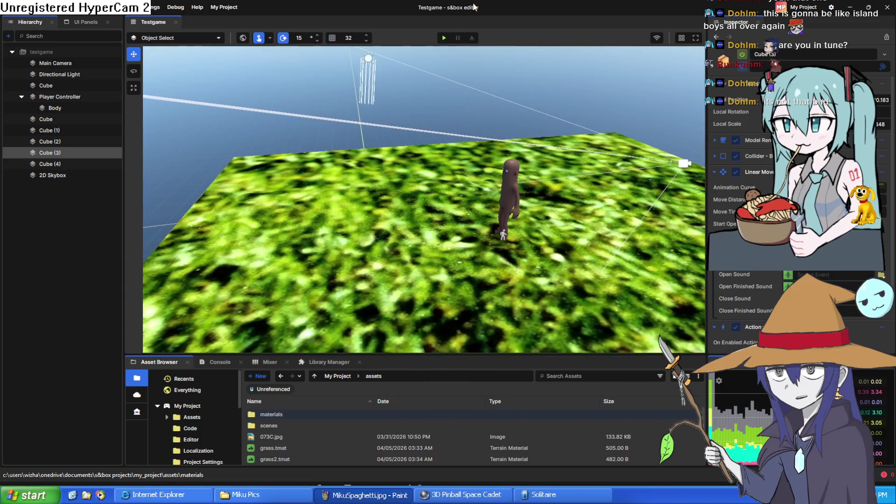
{"action": "key", "text": "F5"}
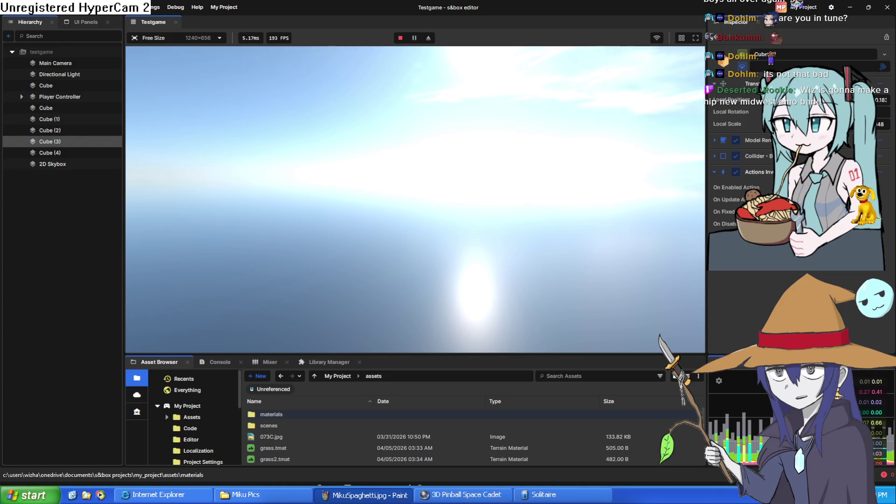
Pause the running game with Escape and stop the play session from the toolbar.
{"action": "key", "text": "Escape"}
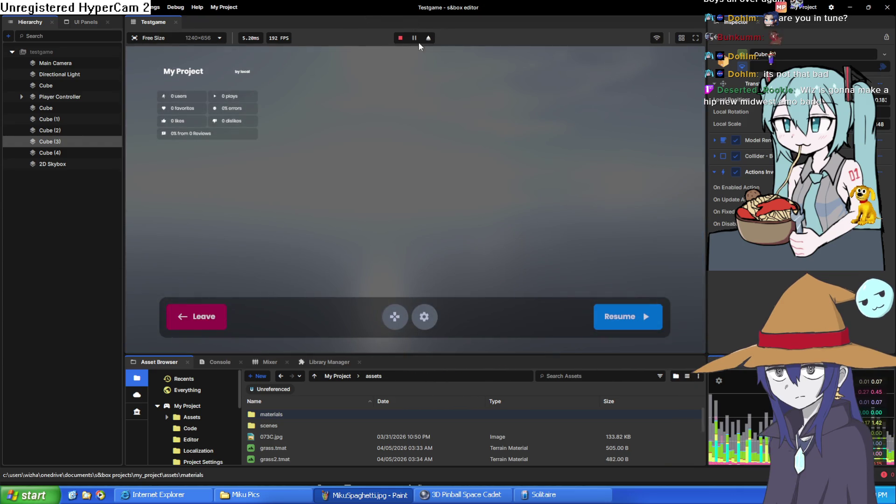
{"action": "left_click", "coordinate": [399, 38]}
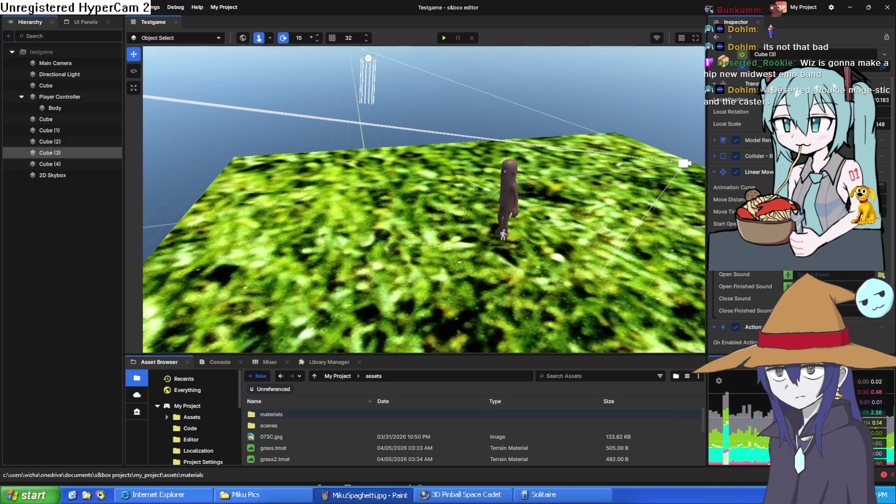
Frame Cube (3) with F and orbit around it to see its linear movement path.
{"action": "scroll", "coordinate": [476, 180], "scroll_direction": "down", "scroll_amount": 10}
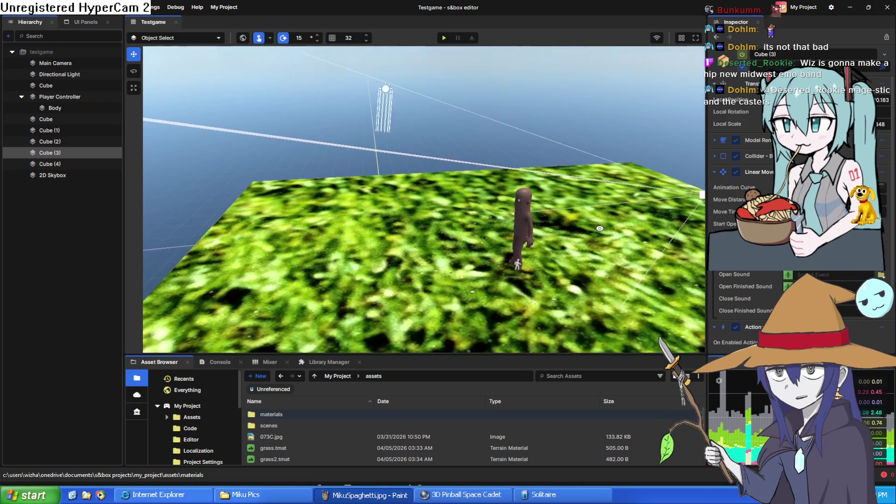
{"action": "scroll", "coordinate": [424, 200], "scroll_direction": "up", "scroll_amount": 10}
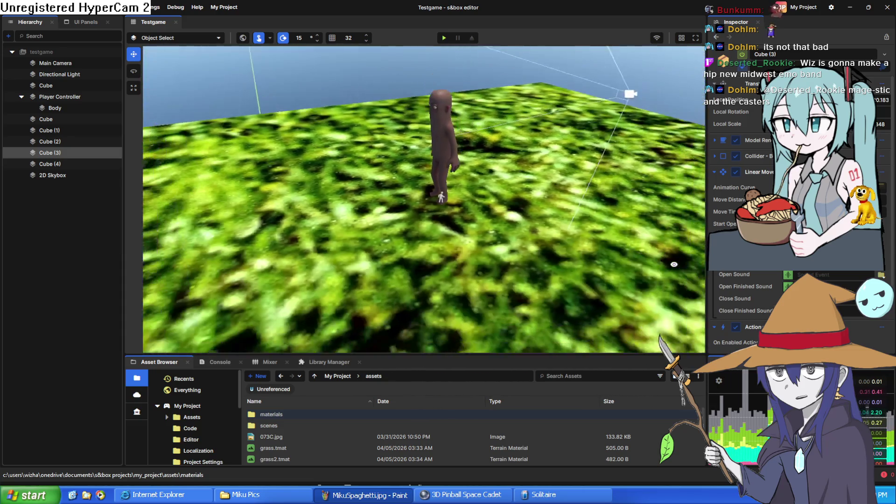
{"action": "key", "text": "f"}
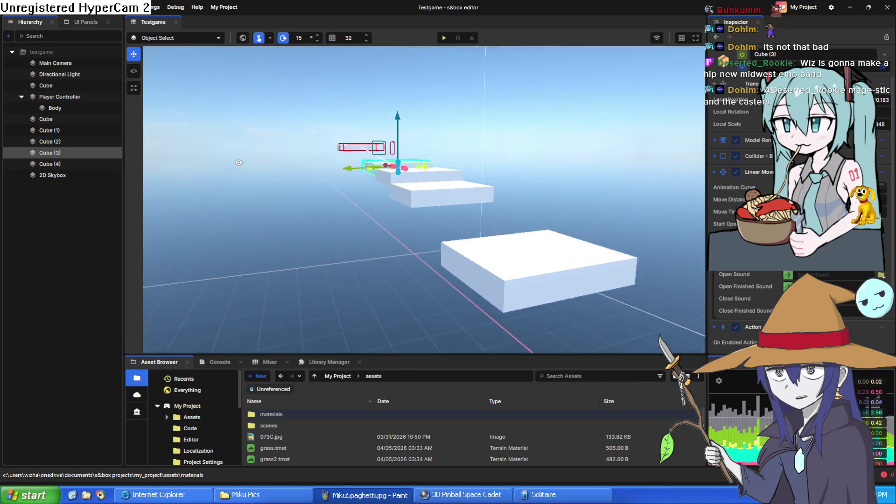
{"action": "mouse_move", "coordinate": [238, 162]}
{"action": "left_mouse_down"}
{"action": "mouse_move", "coordinate": [554, 206]}
{"action": "mouse_move", "coordinate": [541, 128]}
{"action": "mouse_move", "coordinate": [561, 173]}
{"action": "left_mouse_up"}
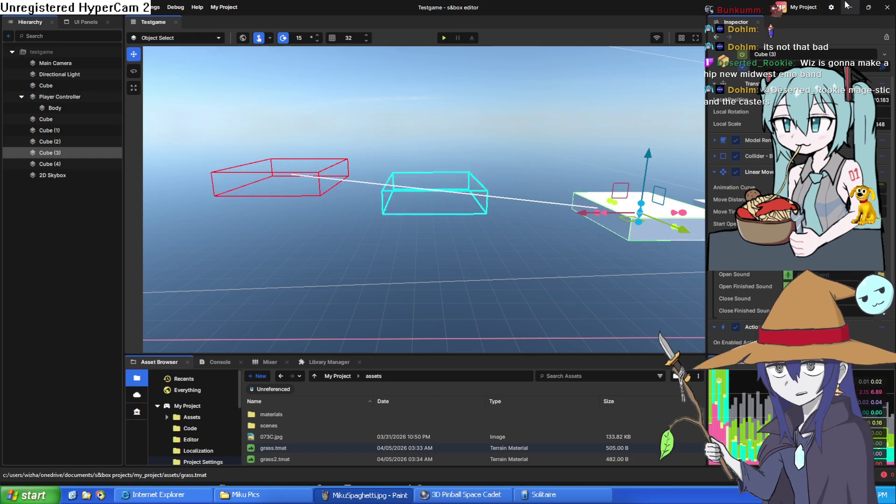
{"action": "mouse_move", "coordinate": [514, 140]}
{"action": "left_mouse_down"}
{"action": "mouse_move", "coordinate": [566, 53]}
{"action": "mouse_move", "coordinate": [521, 86]}
{"action": "mouse_move", "coordinate": [507, 326]}
{"action": "mouse_move", "coordinate": [492, 323]}
{"action": "left_mouse_up"}
{"action": "scroll", "coordinate": [747, 187], "scroll_direction": "down", "scroll_amount": 3}
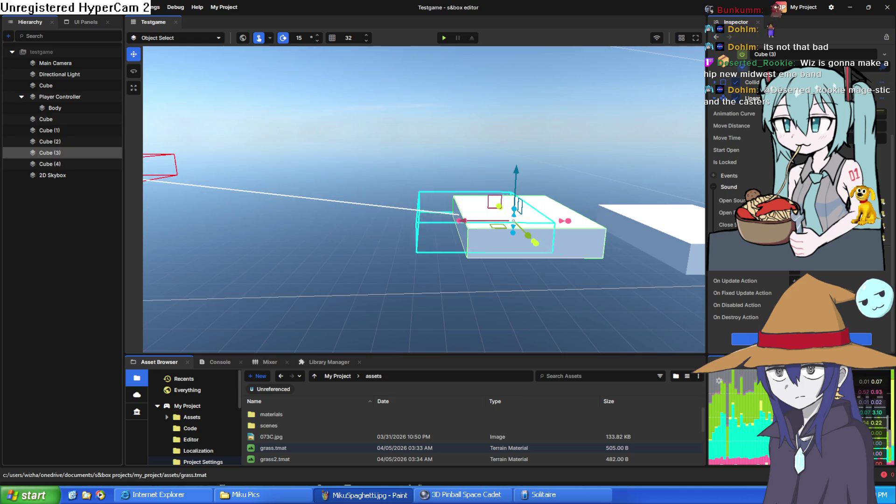
{"action": "mouse_move", "coordinate": [603, 297]}
{"action": "left_mouse_down"}
{"action": "mouse_move", "coordinate": [602, 307]}
{"action": "mouse_move", "coordinate": [610, 298]}
{"action": "left_mouse_up"}
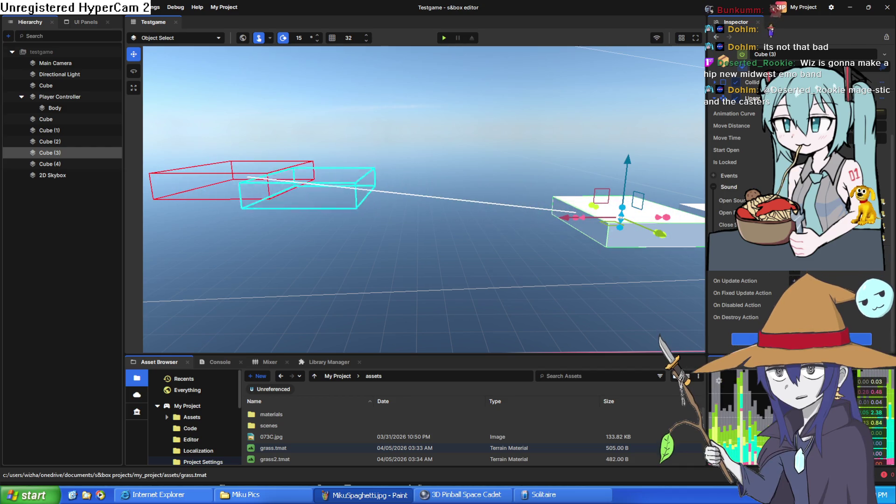
{"action": "scroll", "coordinate": [747, 210], "scroll_direction": "up", "scroll_amount": 3}
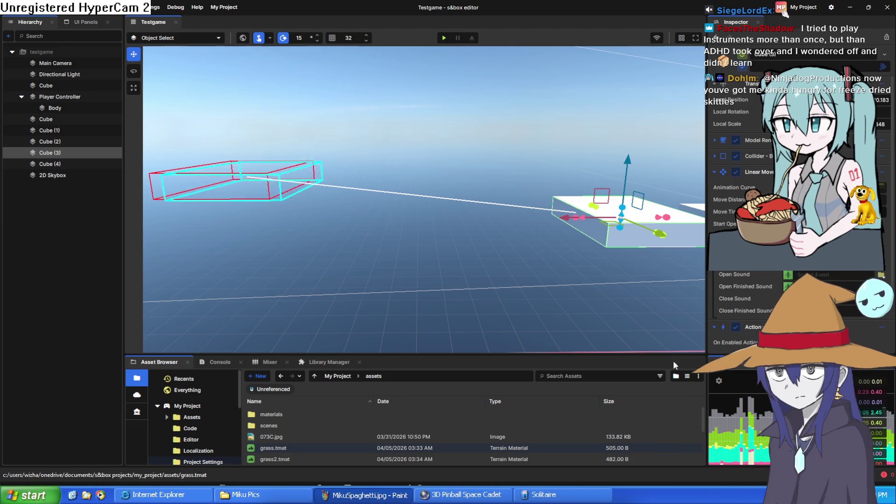
{"action": "scroll", "coordinate": [444, 304], "scroll_direction": "down", "scroll_amount": 3}
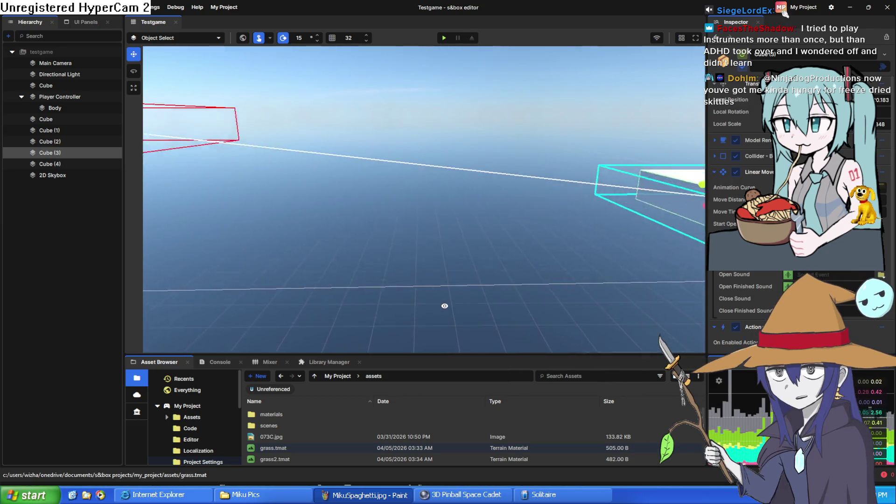
{"action": "scroll", "coordinate": [444, 305], "scroll_direction": "up", "scroll_amount": 3}
{"action": "scroll", "coordinate": [444, 304], "scroll_direction": "down", "scroll_amount": 5}
{"action": "scroll", "coordinate": [446, 301], "scroll_direction": "up", "scroll_amount": 5}
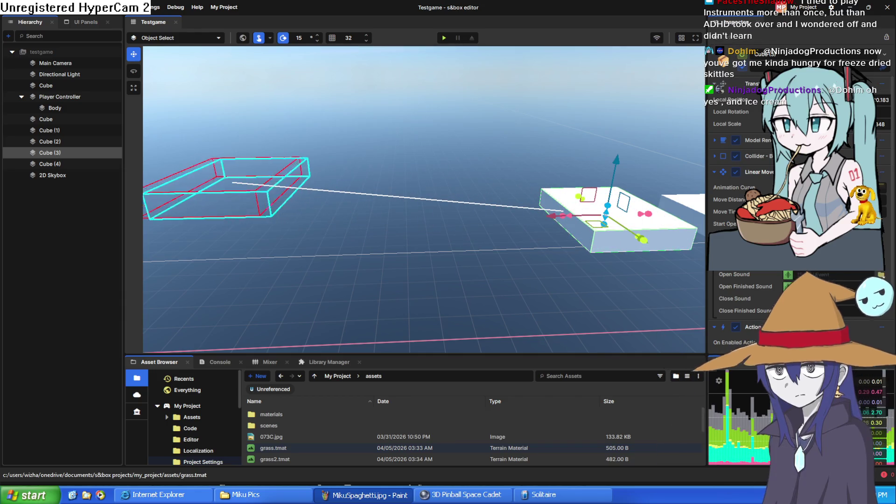
{"action": "mouse_move", "coordinate": [573, 207]}
{"action": "left_mouse_down"}
{"action": "mouse_move", "coordinate": [508, 264]}
{"action": "mouse_move", "coordinate": [292, 246]}
{"action": "mouse_move", "coordinate": [569, 260]}
{"action": "mouse_move", "coordinate": [490, 248]}
{"action": "mouse_move", "coordinate": [622, 250]}
{"action": "mouse_move", "coordinate": [651, 209]}
{"action": "mouse_move", "coordinate": [597, 252]}
{"action": "mouse_move", "coordinate": [468, 261]}
{"action": "mouse_move", "coordinate": [493, 242]}
{"action": "left_mouse_up"}
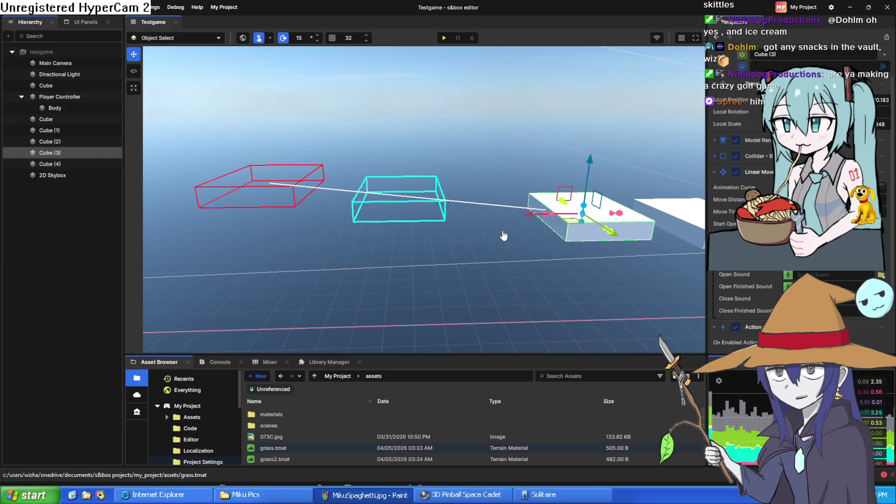
{"action": "scroll", "coordinate": [492, 243], "scroll_direction": "up", "scroll_amount": 1}
{"action": "scroll", "coordinate": [491, 239], "scroll_direction": "up", "scroll_amount": 1}
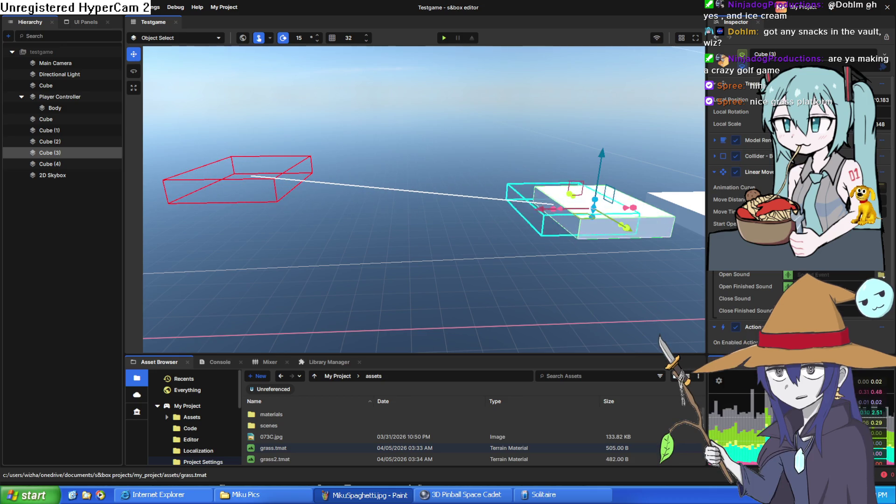
{"action": "scroll", "coordinate": [607, 321], "scroll_direction": "down", "scroll_amount": 3}
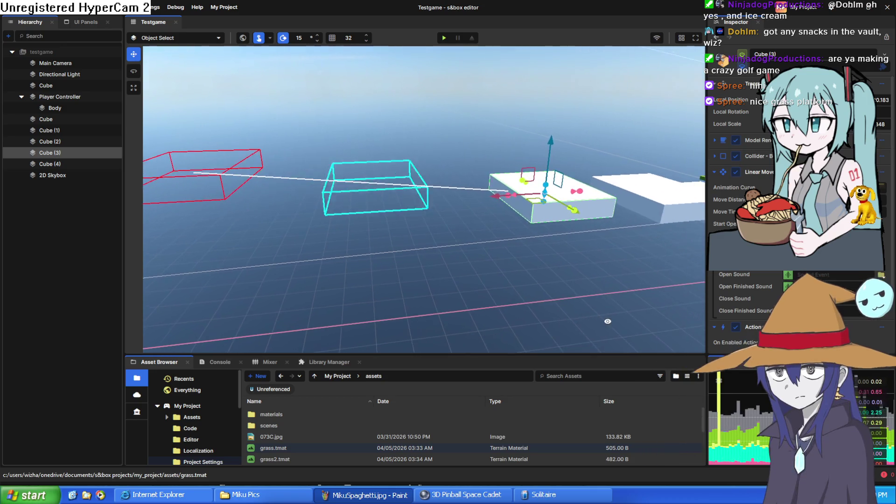
{"action": "scroll", "coordinate": [661, 297], "scroll_direction": "up", "scroll_amount": 5}
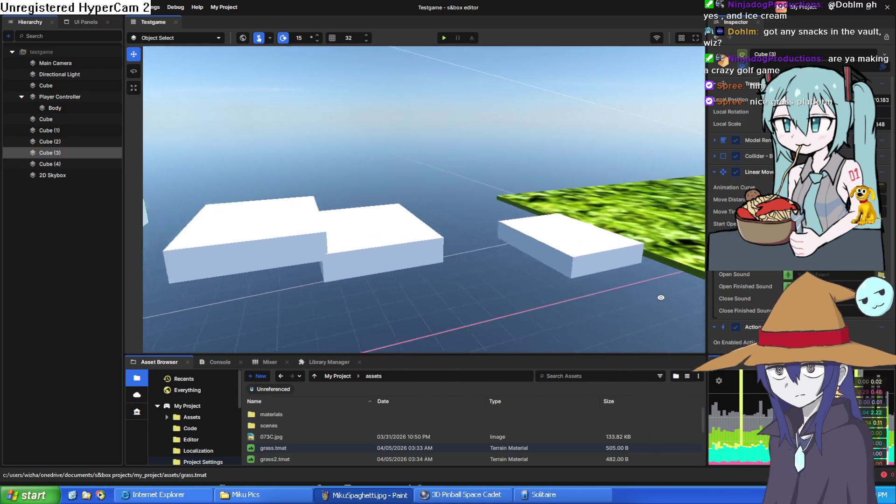
{"action": "scroll", "coordinate": [660, 297], "scroll_direction": "up", "scroll_amount": 5}
{"action": "scroll", "coordinate": [650, 320], "scroll_direction": "up", "scroll_amount": 5}
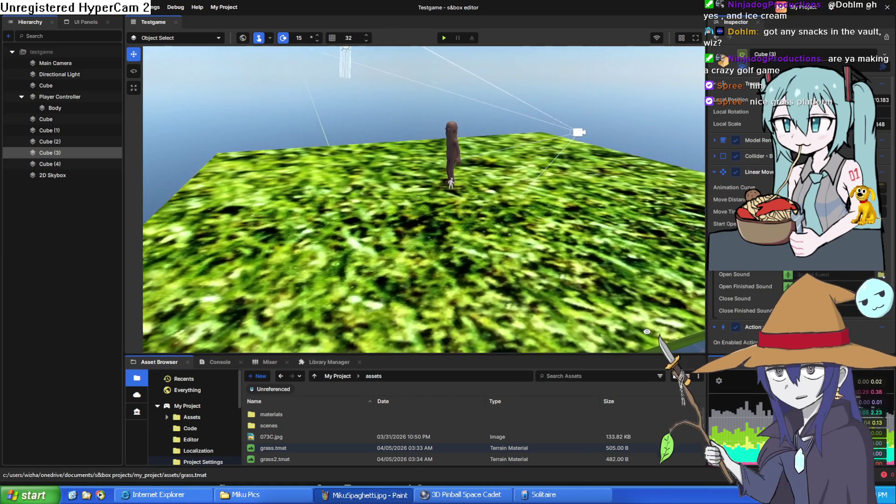
{"action": "scroll", "coordinate": [647, 331], "scroll_direction": "up", "scroll_amount": 5}
{"action": "scroll", "coordinate": [647, 331], "scroll_direction": "down", "scroll_amount": 3}
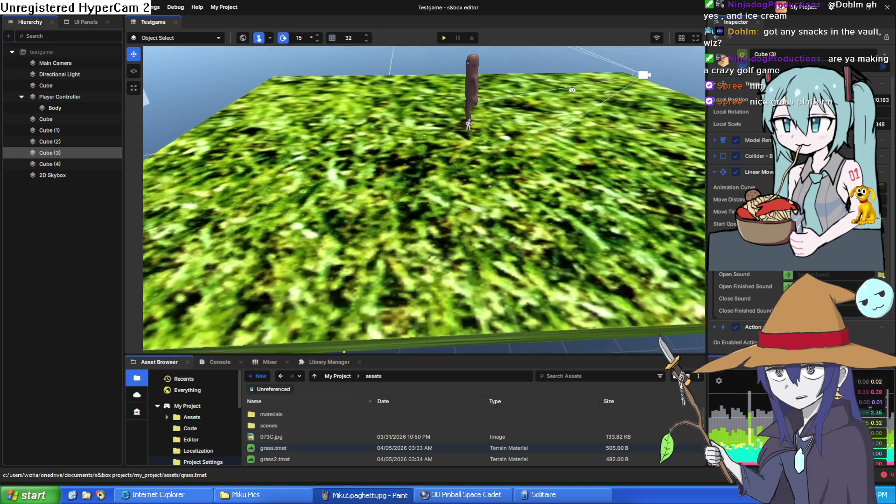
{"action": "scroll", "coordinate": [572, 90], "scroll_direction": "down", "scroll_amount": 8}
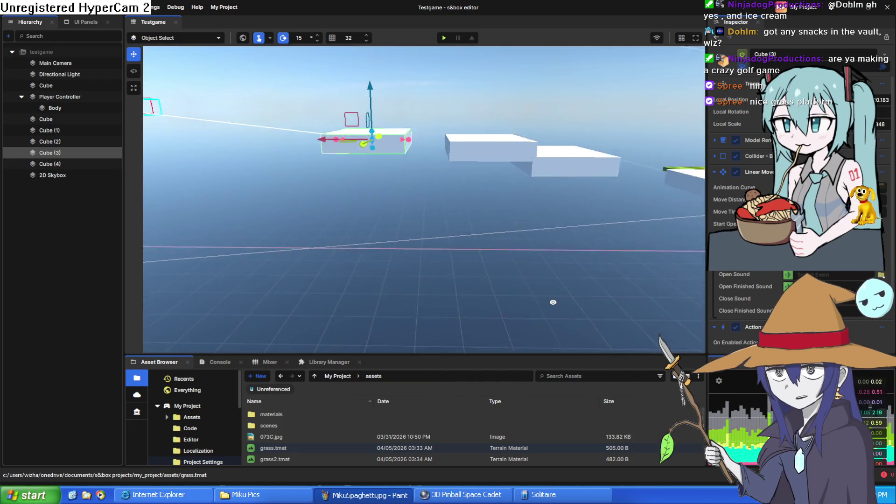
{"action": "mouse_move", "coordinate": [553, 302]}
{"action": "left_mouse_down"}
{"action": "mouse_move", "coordinate": [557, 254]}
{"action": "mouse_move", "coordinate": [572, 275]}
{"action": "left_mouse_up"}
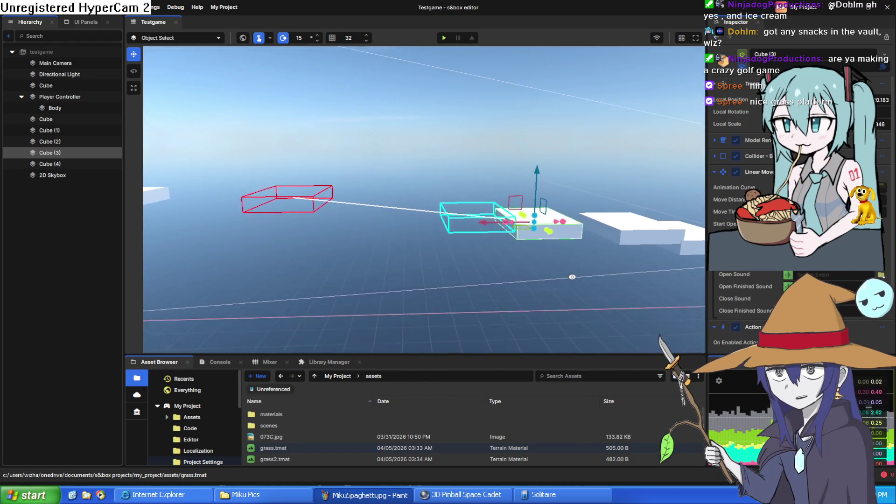
Playtest by walking forward toward the floating white platforms, then pause and leave play mode.
{"action": "left_click", "coordinate": [444, 39]}
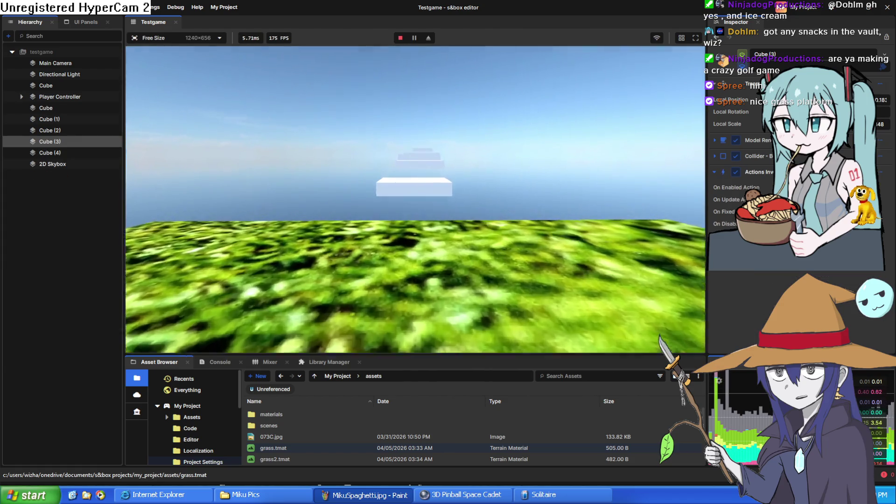
{"action": "key", "text": "w"}
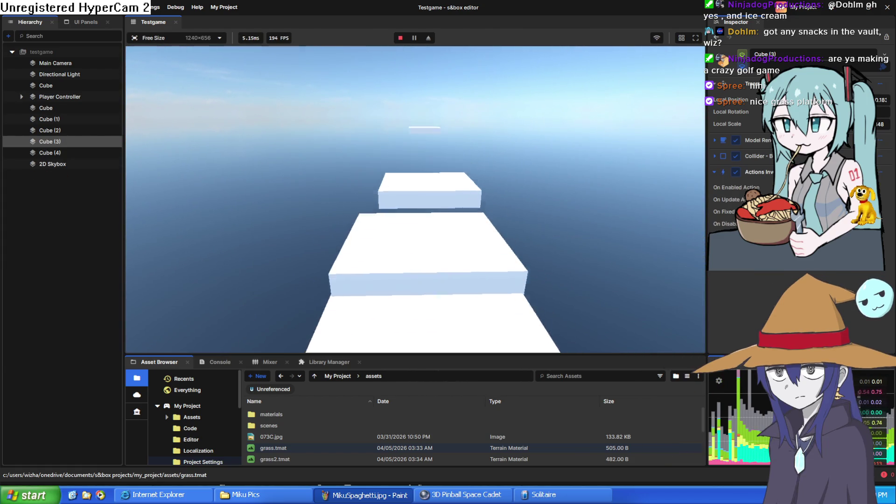
{"action": "key", "text": "w"}
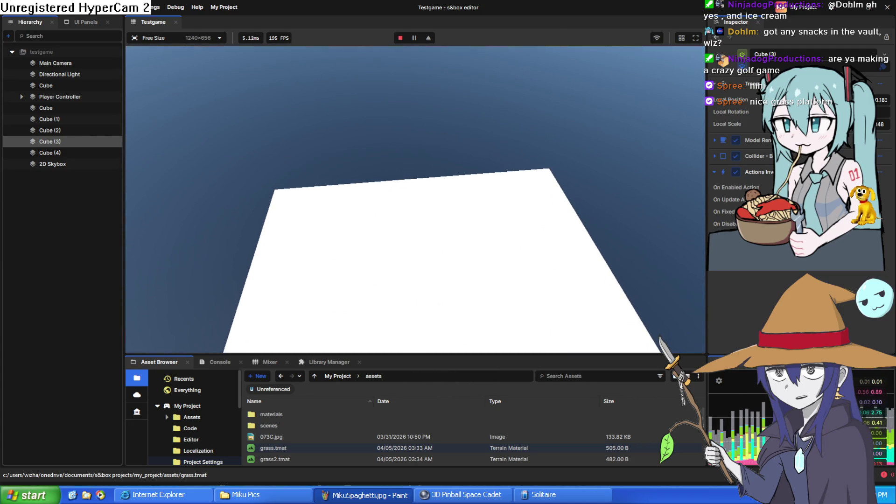
{"action": "key", "text": "Escape"}
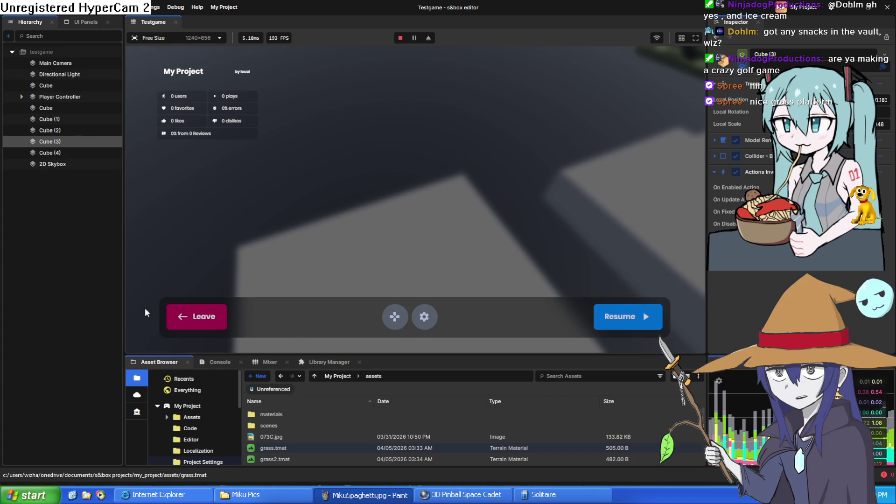
{"action": "left_click", "coordinate": [400, 38]}
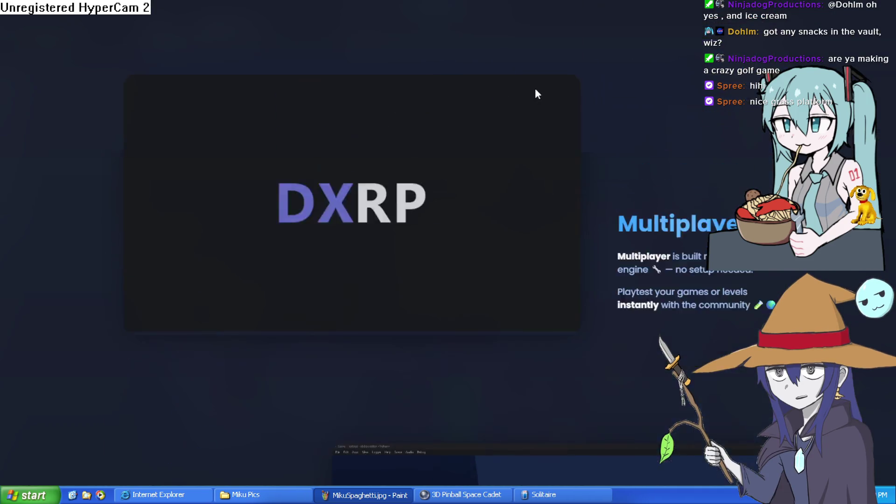
Go to the Documentation overview page and expand the Systems and Scene sidebar topic lists.
{"action": "scroll", "coordinate": [587, 97], "scroll_direction": "up", "scroll_amount": 10}
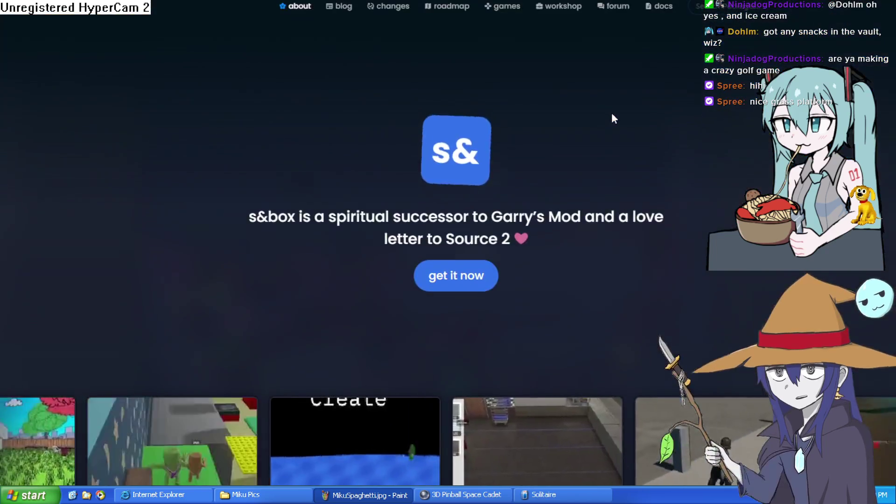
{"action": "mouse_move", "coordinate": [672, 14]}
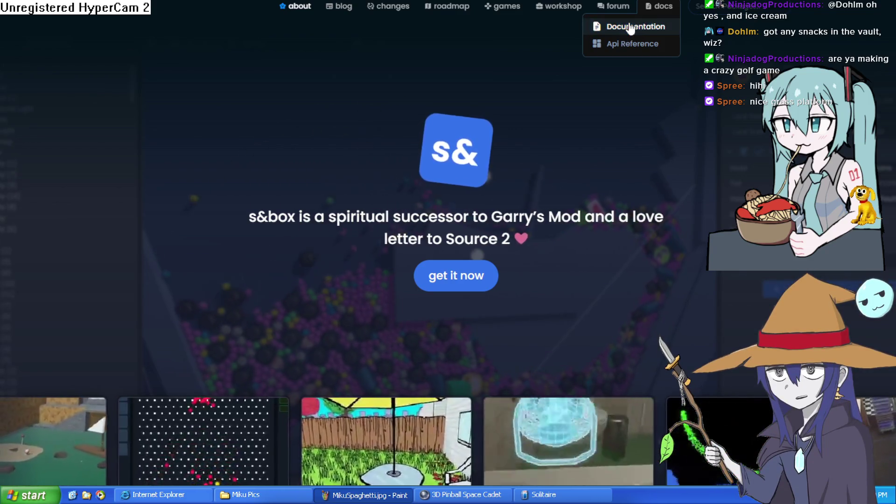
{"action": "scroll", "coordinate": [465, 220], "scroll_direction": "down", "scroll_amount": 10}
{"action": "scroll", "coordinate": [427, 228], "scroll_direction": "up", "scroll_amount": 10}
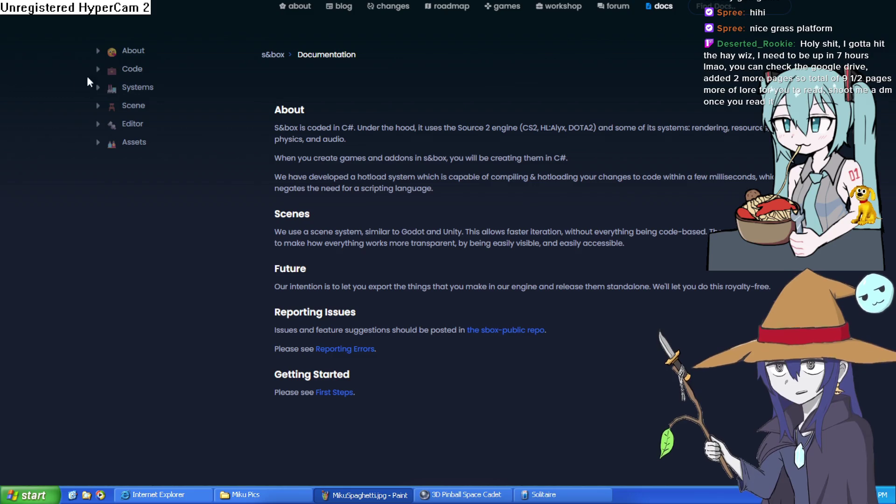
{"action": "left_click", "coordinate": [98, 88]}
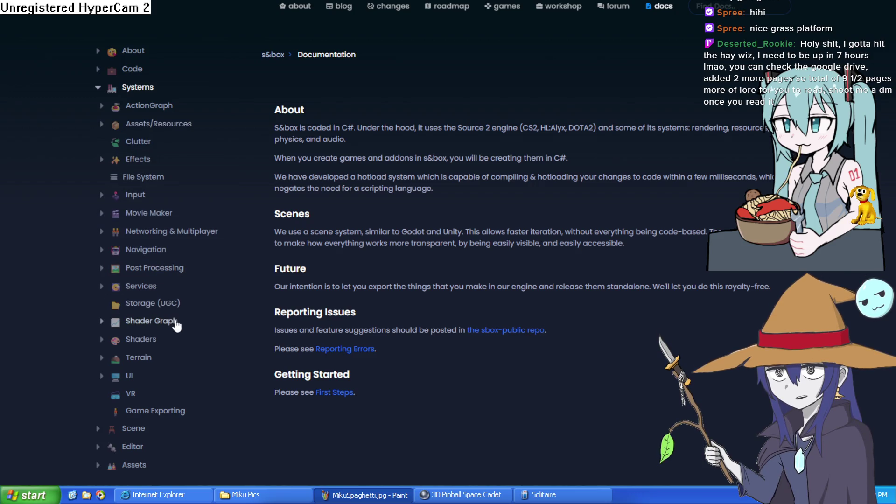
{"action": "left_click", "coordinate": [97, 430]}
{"action": "scroll", "coordinate": [125, 350], "scroll_direction": "down", "scroll_amount": 5}
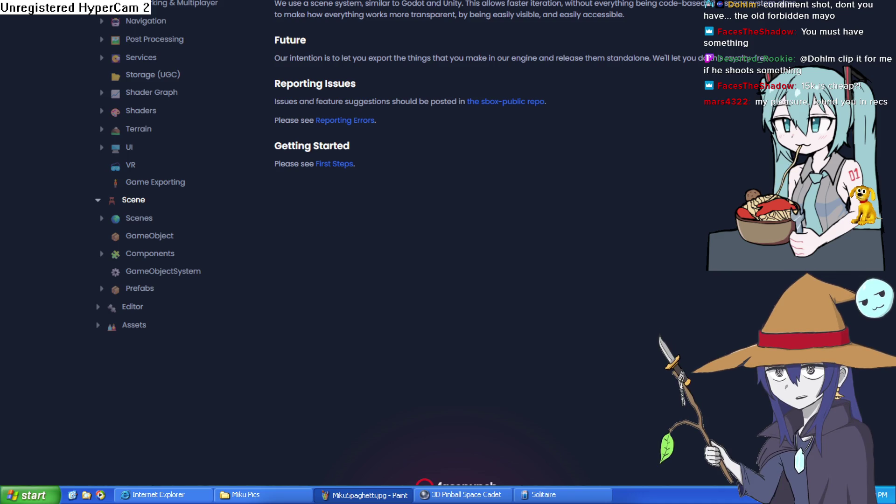
{"action": "scroll", "coordinate": [448, 233], "scroll_direction": "up", "scroll_amount": 6}
{"action": "scroll", "coordinate": [448, 234], "scroll_direction": "down", "scroll_amount": 4}
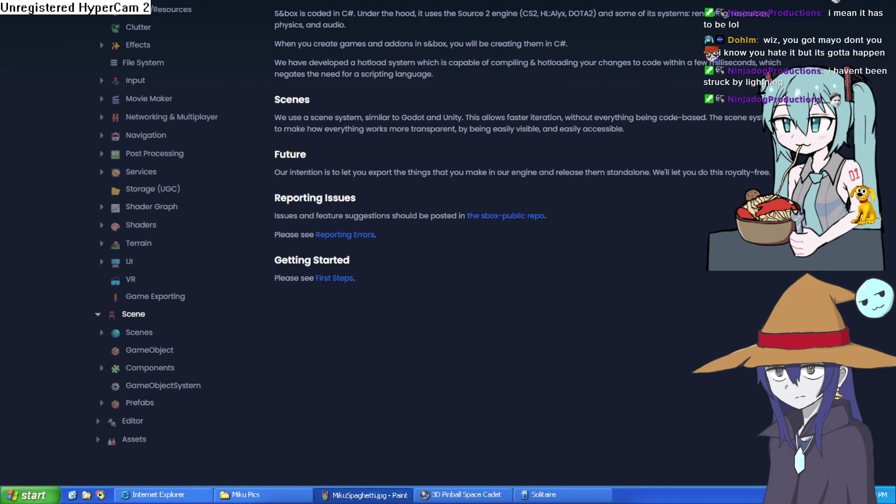
{"action": "scroll", "coordinate": [437, 243], "scroll_direction": "up", "scroll_amount": 3}
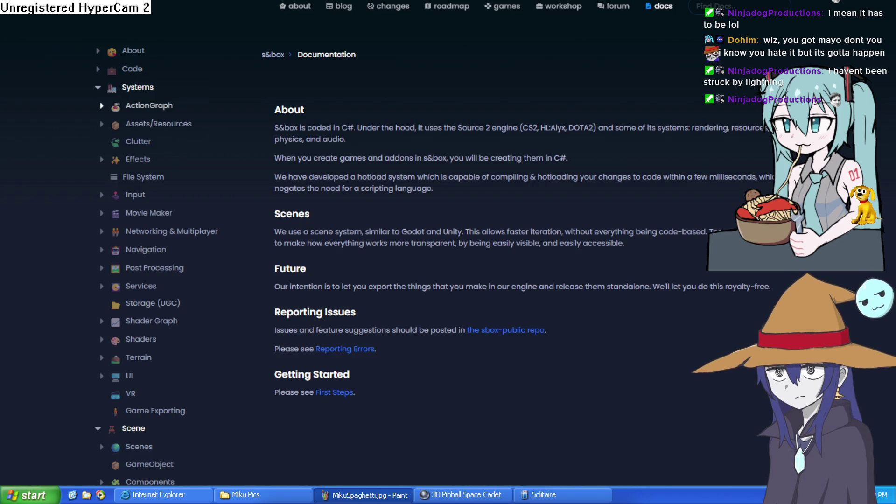
Peek at the ActionGraph topics, read the Navigation page on NavMesh, then return to the editor.
{"action": "left_click", "coordinate": [101, 106]}
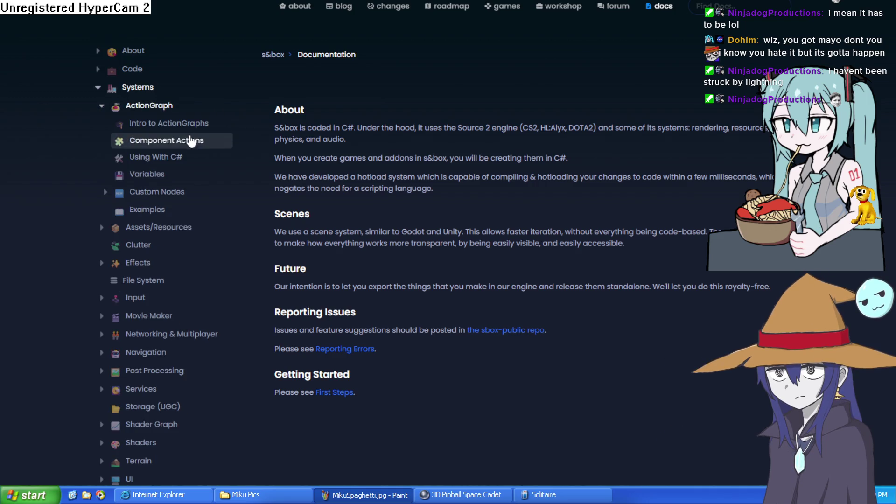
{"action": "left_click", "coordinate": [101, 106]}
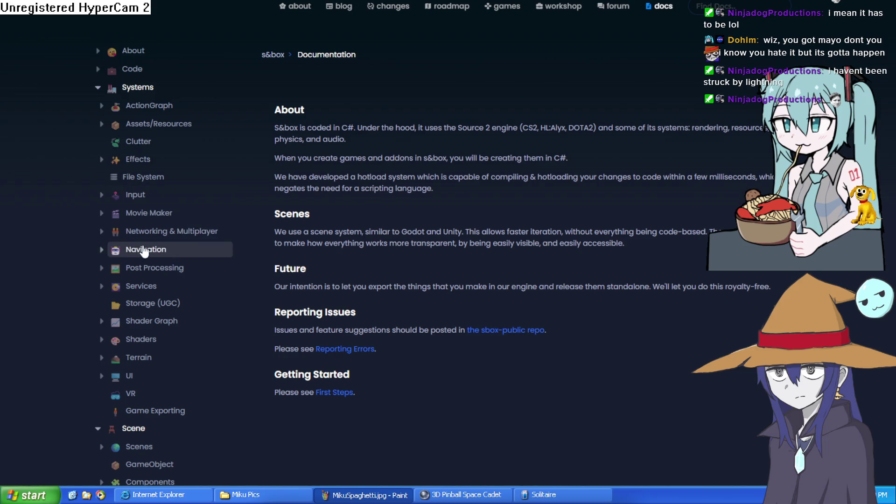
{"action": "left_click", "coordinate": [134, 255]}
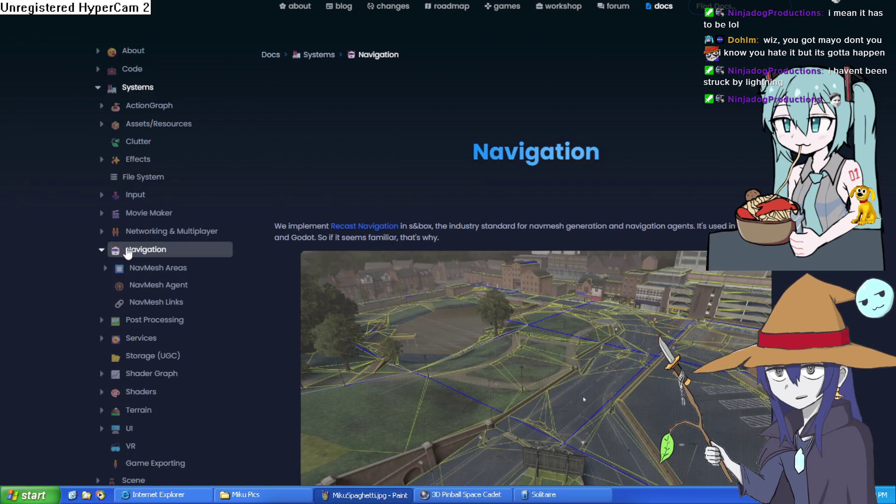
{"action": "scroll", "coordinate": [183, 310], "scroll_direction": "down", "scroll_amount": 3}
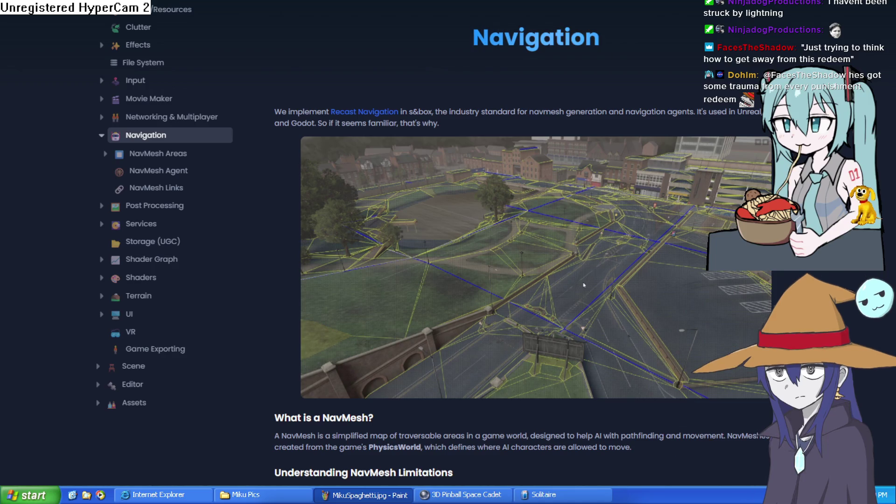
{"action": "key", "text": "alt+Tab"}
{"action": "mouse_move", "coordinate": [573, 238]}
{"action": "left_mouse_down"}
{"action": "mouse_move", "coordinate": [443, 246]}
{"action": "mouse_move", "coordinate": [460, 146]}
{"action": "mouse_move", "coordinate": [471, 281]}
{"action": "mouse_move", "coordinate": [455, 313]}
{"action": "mouse_move", "coordinate": [437, 331]}
{"action": "mouse_move", "coordinate": [350, 257]}
{"action": "mouse_move", "coordinate": [438, 275]}
{"action": "left_mouse_up"}
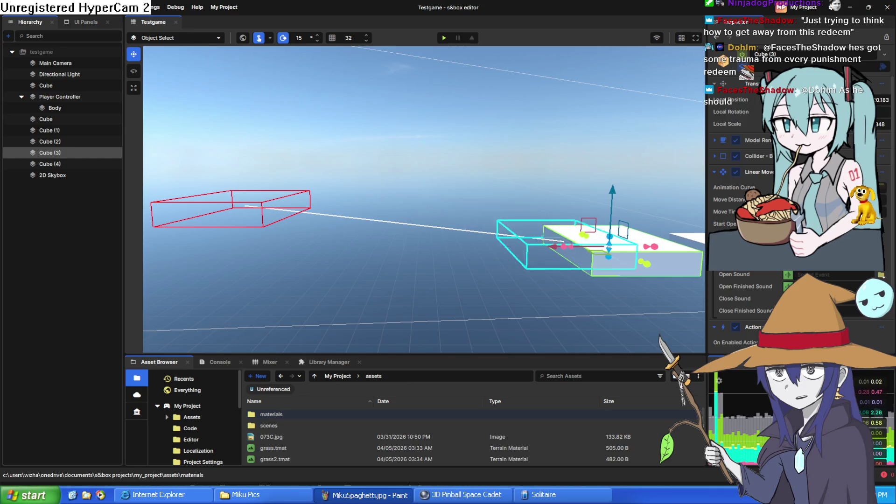
{"action": "scroll", "coordinate": [831, 272], "scroll_direction": "down", "scroll_amount": 3}
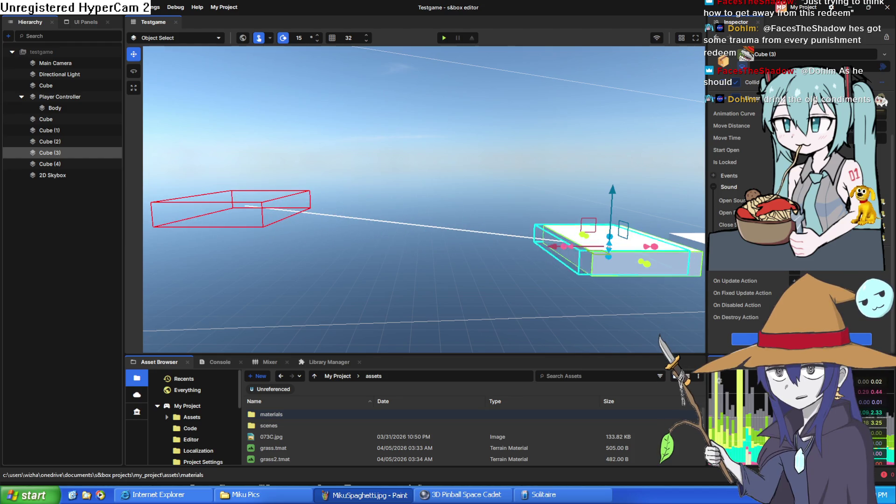
{"action": "scroll", "coordinate": [771, 183], "scroll_direction": "up", "scroll_amount": 2}
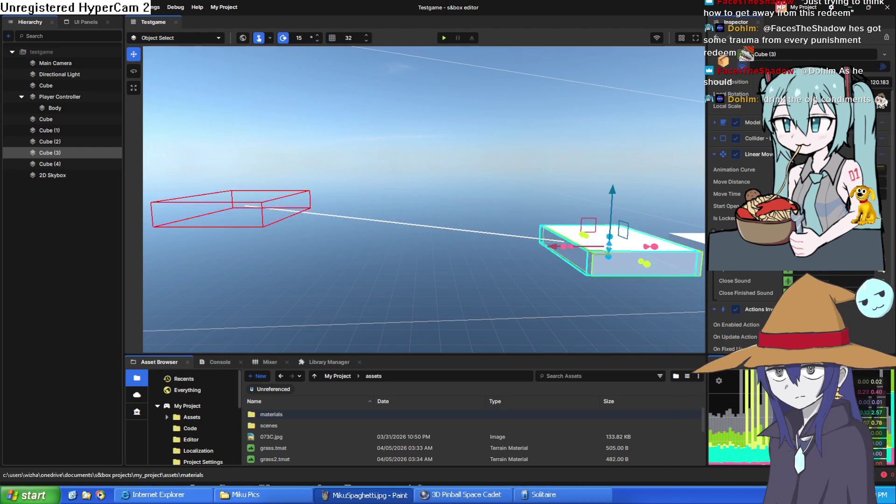
{"action": "left_click", "coordinate": [761, 172]}
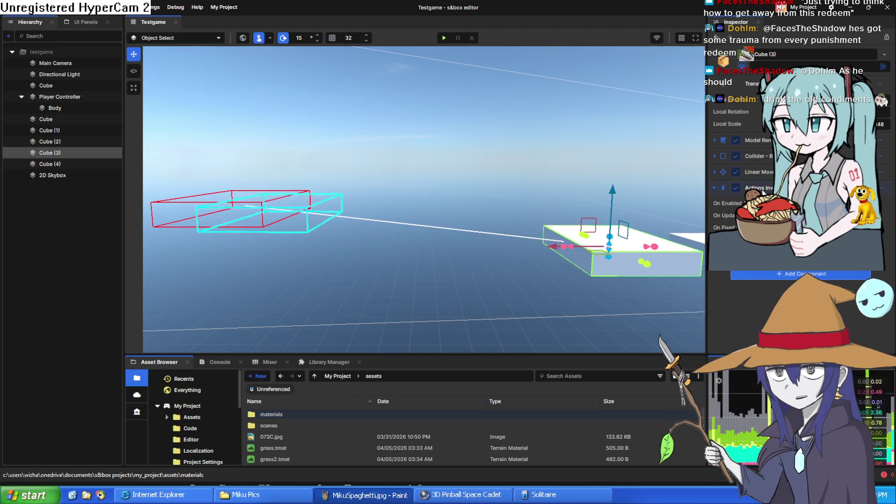
{"action": "left_click", "coordinate": [758, 174]}
{"action": "scroll", "coordinate": [758, 174], "scroll_direction": "down", "scroll_amount": 3}
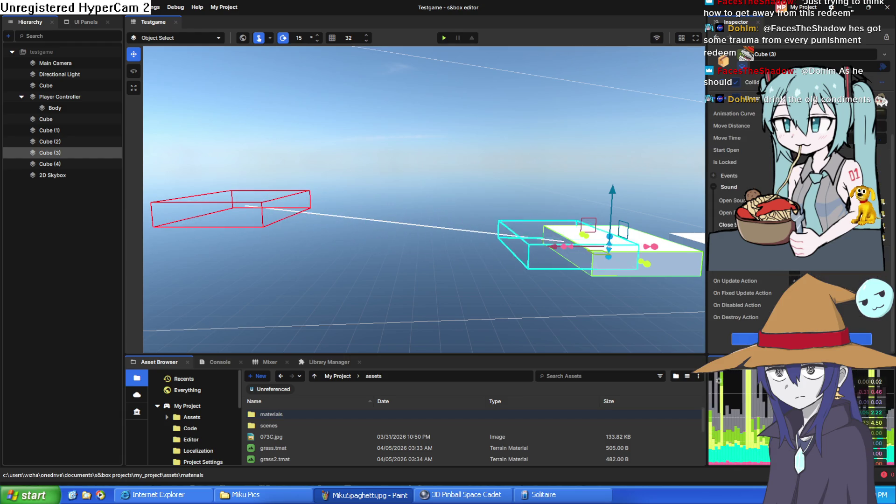
{"action": "scroll", "coordinate": [758, 174], "scroll_direction": "up", "scroll_amount": 1}
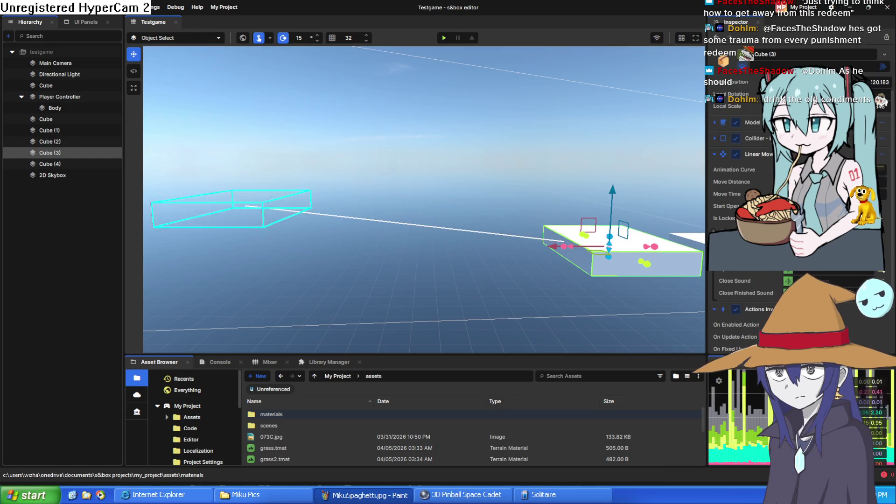
{"action": "scroll", "coordinate": [758, 174], "scroll_direction": "up", "scroll_amount": 1}
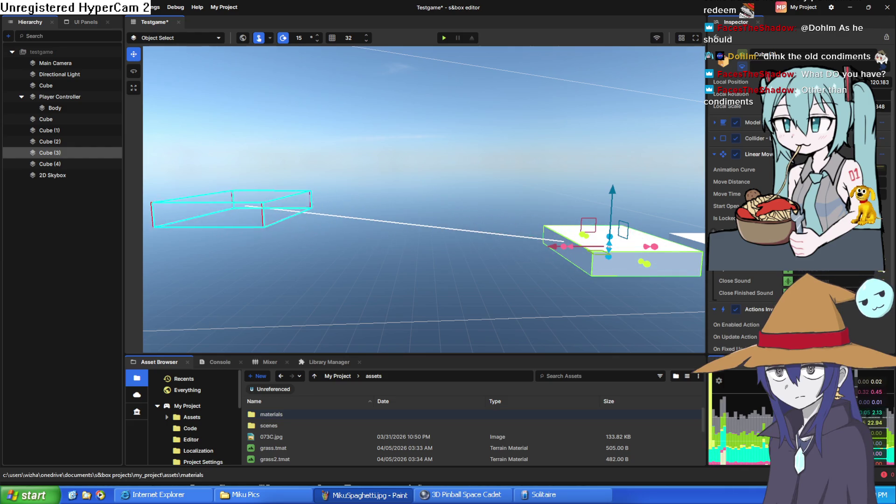
{"action": "scroll", "coordinate": [521, 330], "scroll_direction": "down", "scroll_amount": 5}
{"action": "mouse_move", "coordinate": [521, 329]}
{"action": "left_mouse_down"}
{"action": "mouse_move", "coordinate": [162, 319]}
{"action": "mouse_move", "coordinate": [523, 335]}
{"action": "left_mouse_up"}
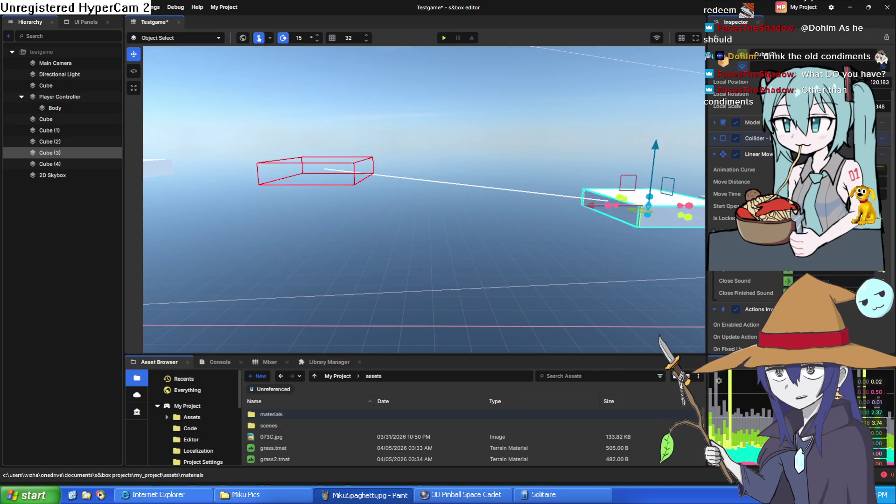
{"action": "scroll", "coordinate": [771, 285], "scroll_direction": "down", "scroll_amount": 3}
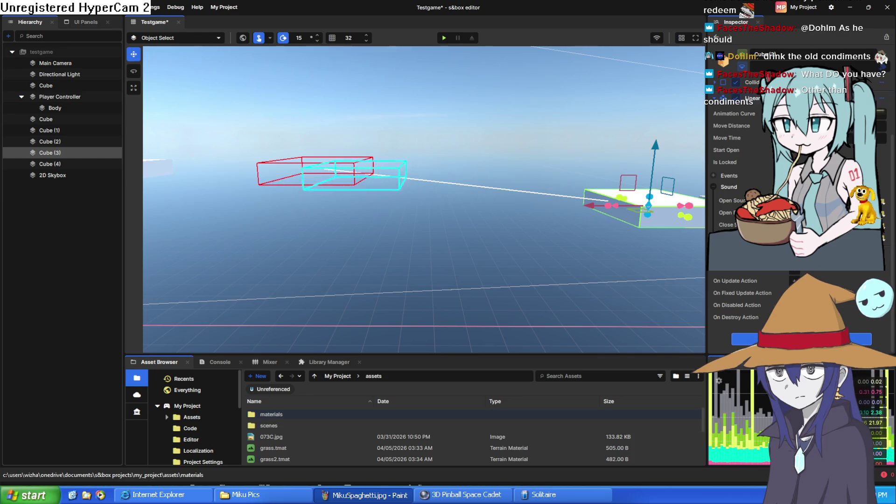
{"action": "scroll", "coordinate": [770, 286], "scroll_direction": "up", "scroll_amount": 4}
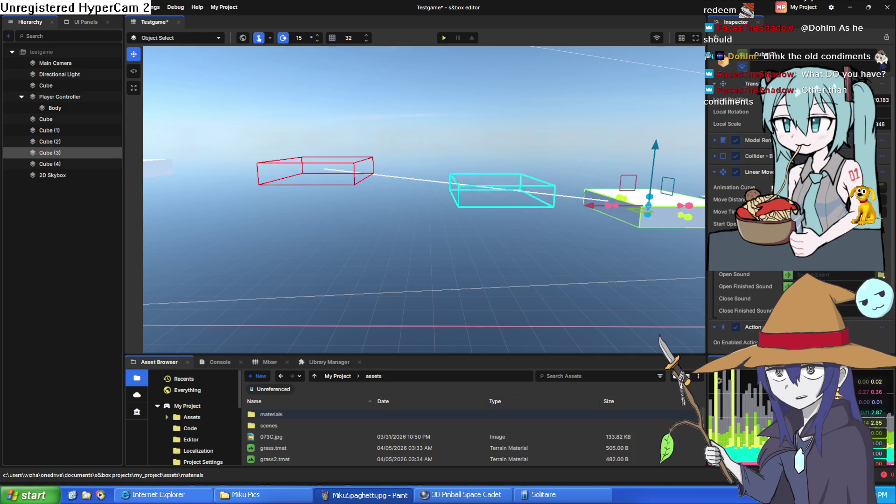
{"action": "scroll", "coordinate": [746, 280], "scroll_direction": "down", "scroll_amount": 4}
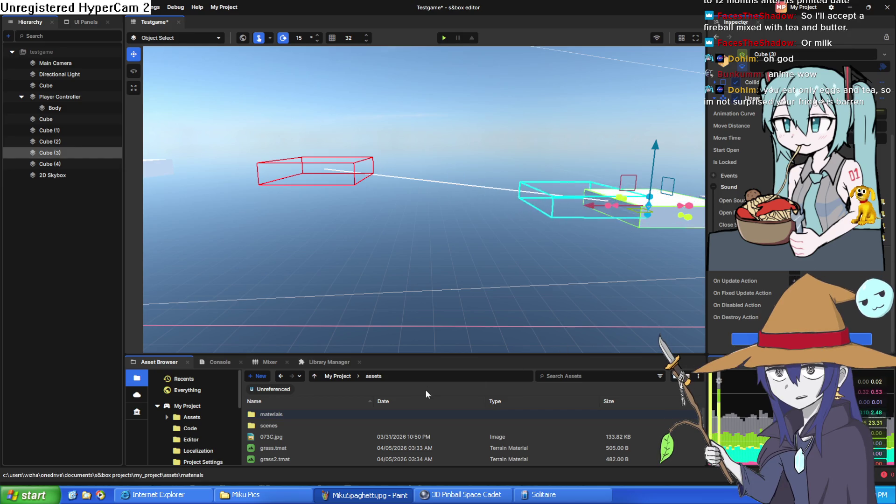
Tilt the viewport camera to look down the line toward the red and cyan boxes.
{"action": "mouse_move", "coordinate": [382, 253]}
{"action": "left_mouse_down"}
{"action": "mouse_move", "coordinate": [323, 250]}
{"action": "mouse_move", "coordinate": [356, 280]}
{"action": "mouse_move", "coordinate": [344, 65]}
{"action": "mouse_move", "coordinate": [359, 333]}
{"action": "mouse_move", "coordinate": [383, 53]}
{"action": "mouse_move", "coordinate": [383, 341]}
{"action": "left_mouse_up"}
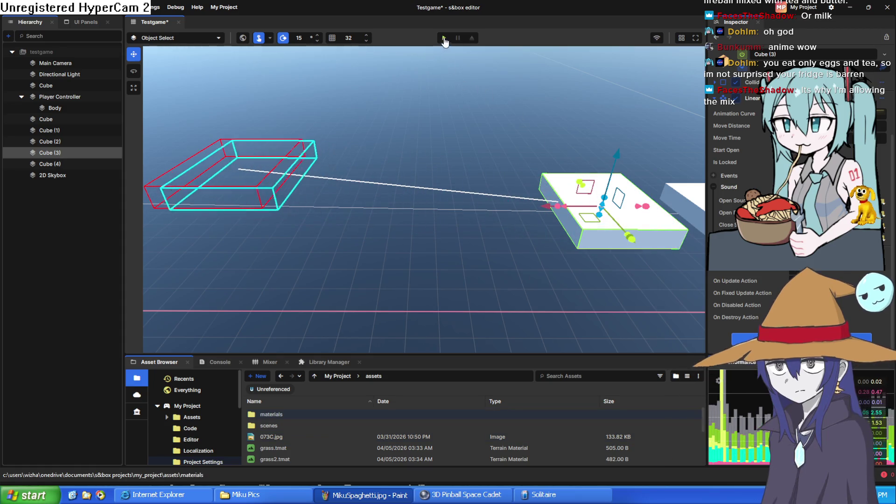
Start a playtest, stop it from the pause menu, and restart play mode.
{"action": "left_click", "coordinate": [443, 37]}
{"action": "key", "text": "w"}
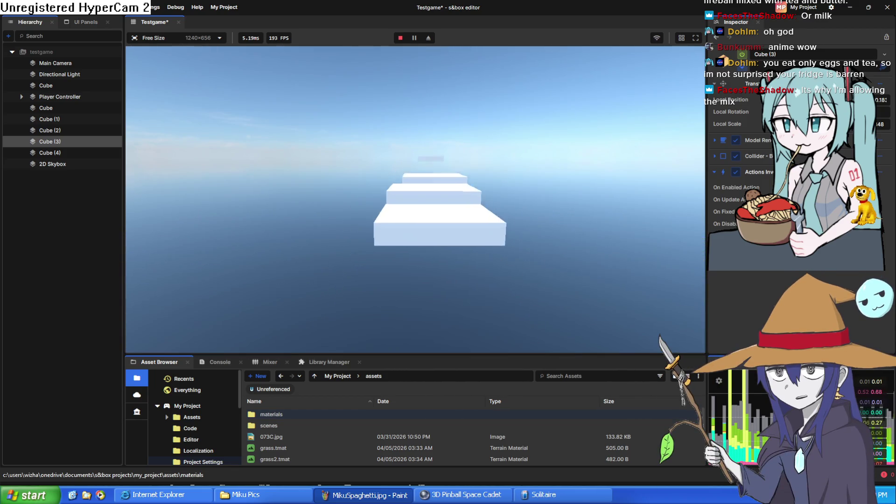
{"action": "key", "text": "Escape"}
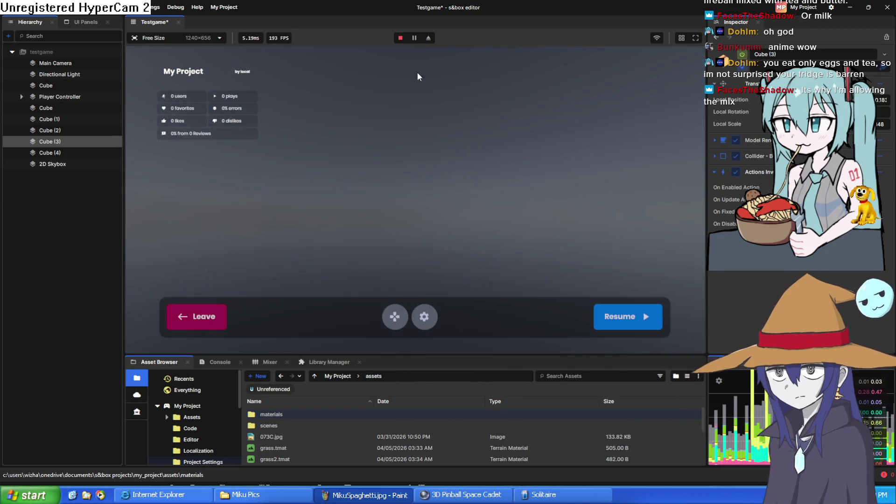
{"action": "left_click", "coordinate": [401, 38]}
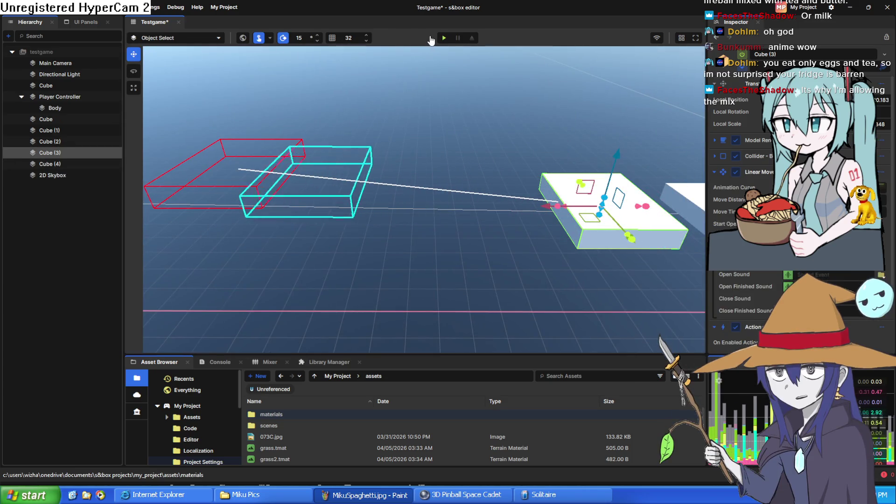
{"action": "left_click", "coordinate": [444, 37]}
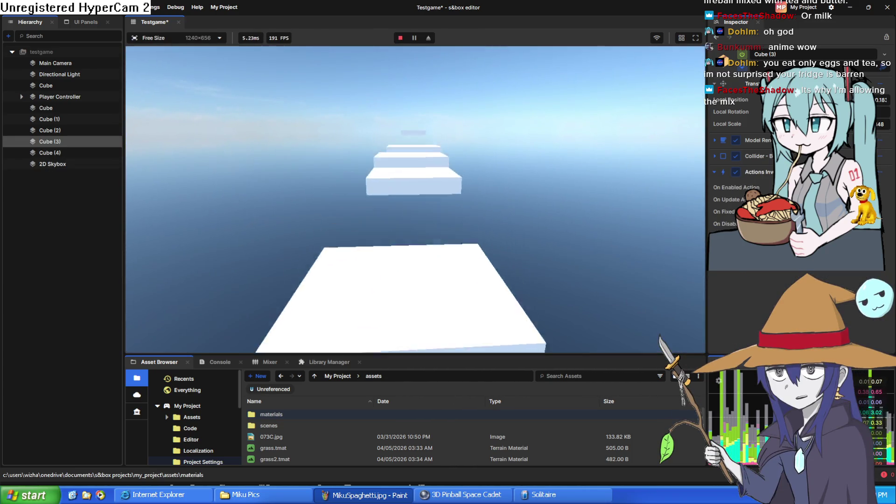
Walk and jump across the white platforms toward the grass block, then pause the game.
{"action": "key", "text": "w"}
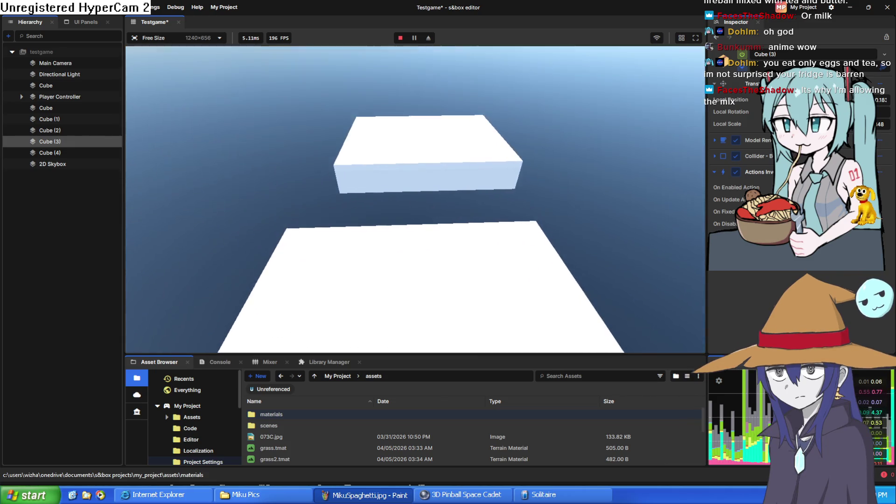
{"action": "key", "text": "space"}
{"action": "key", "text": "w"}
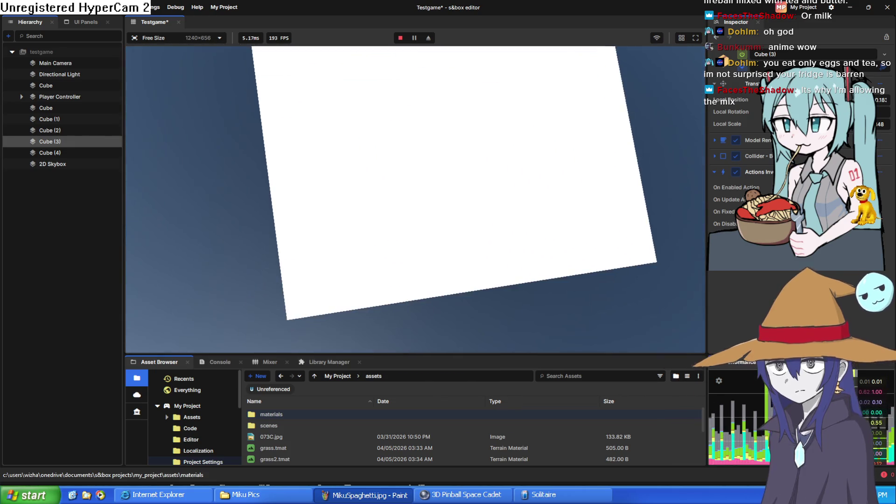
{"action": "key", "text": "w"}
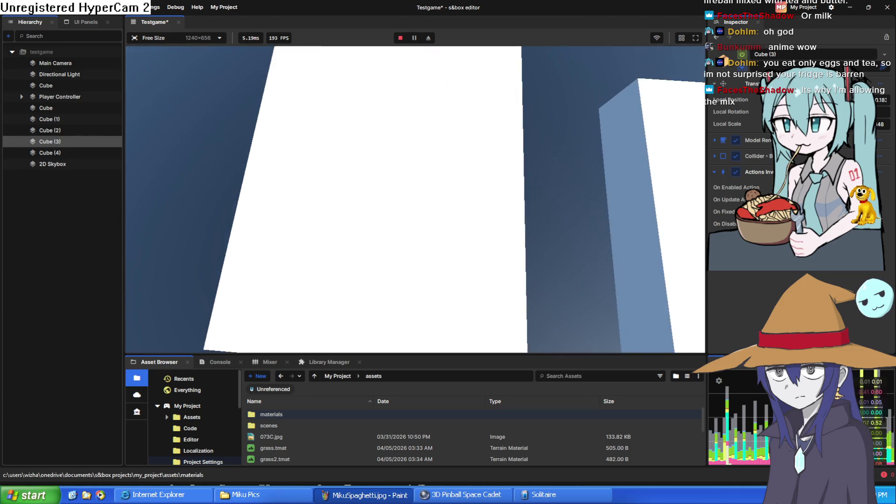
{"action": "key", "text": "w"}
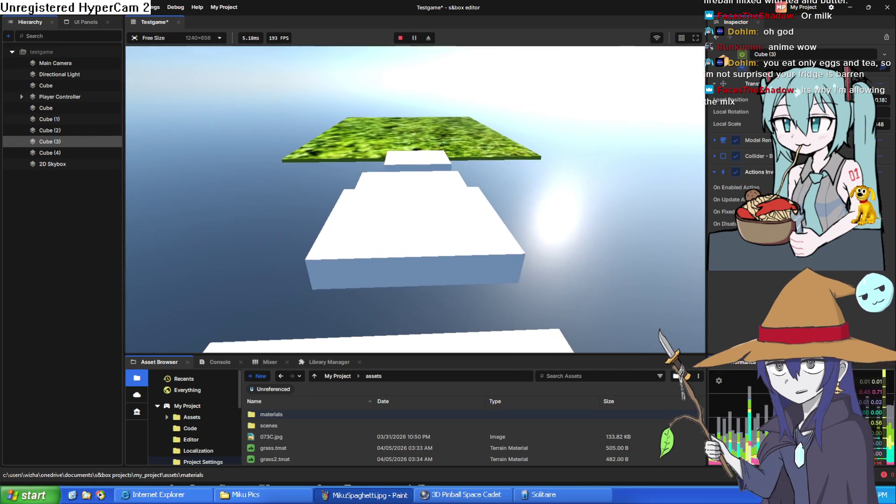
{"action": "key", "text": "a"}
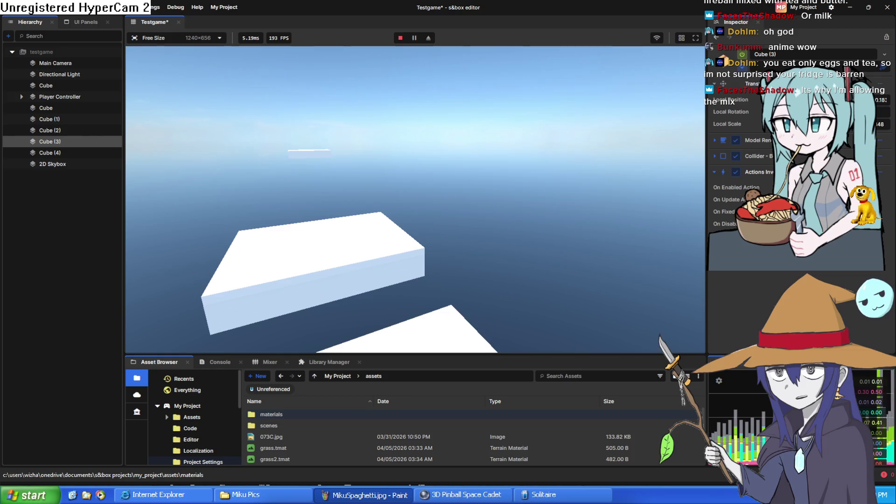
{"action": "key", "text": "w"}
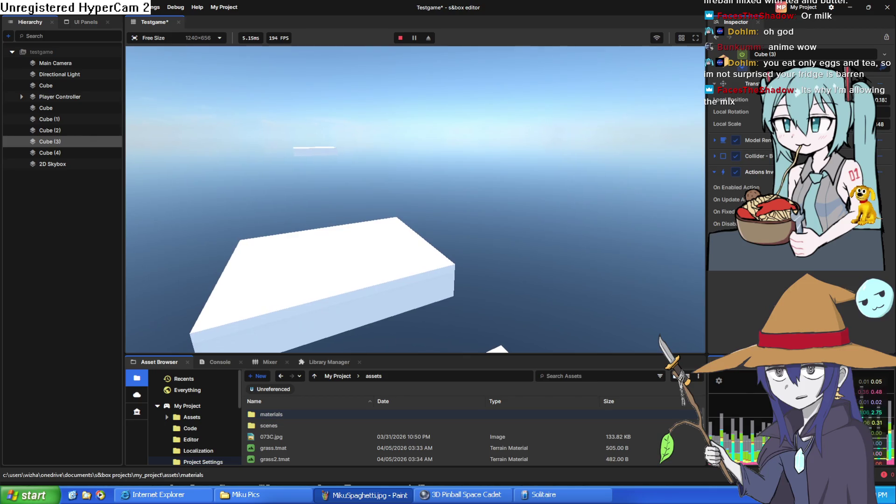
{"action": "mouse_move", "coordinate": [415, 201]}
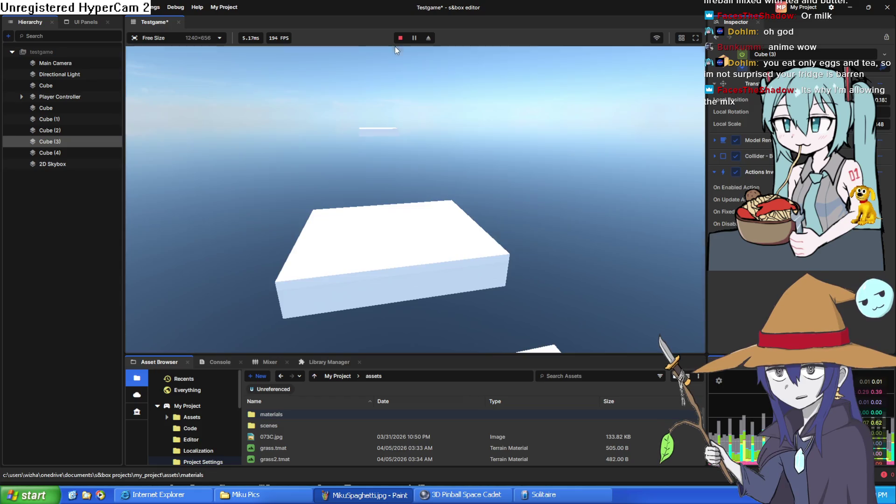
{"action": "key", "text": "Escape"}
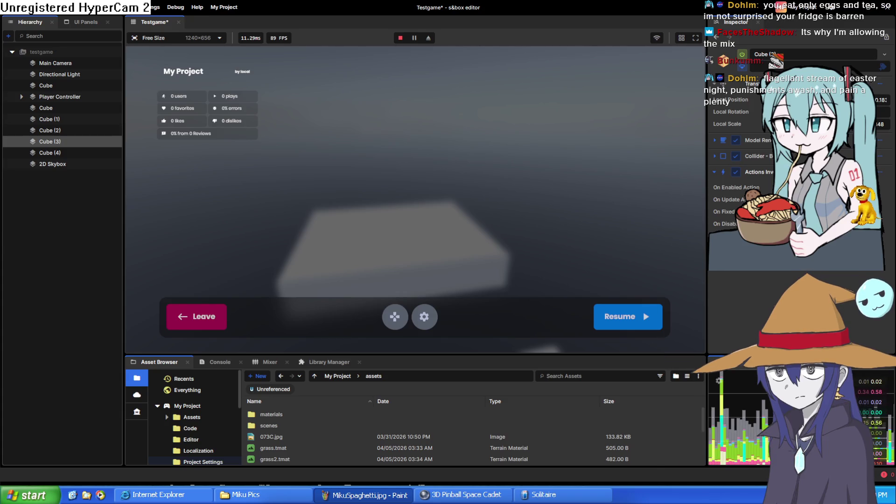
Stop the paused playtest and orbit the scene camera to view the cubes from another angle.
{"action": "left_click", "coordinate": [400, 38]}
{"action": "mouse_move", "coordinate": [408, 90]}
{"action": "left_mouse_down"}
{"action": "mouse_move", "coordinate": [305, 326]}
{"action": "mouse_move", "coordinate": [437, 307]}
{"action": "mouse_move", "coordinate": [424, 306]}
{"action": "left_mouse_up"}
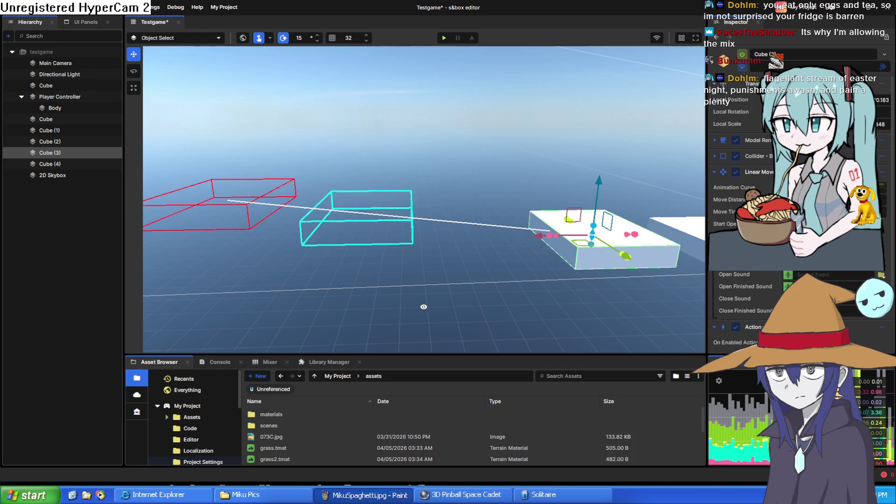
{"action": "left_click_drag", "start_coordinate": [424, 306], "coordinate": [418, 308]}
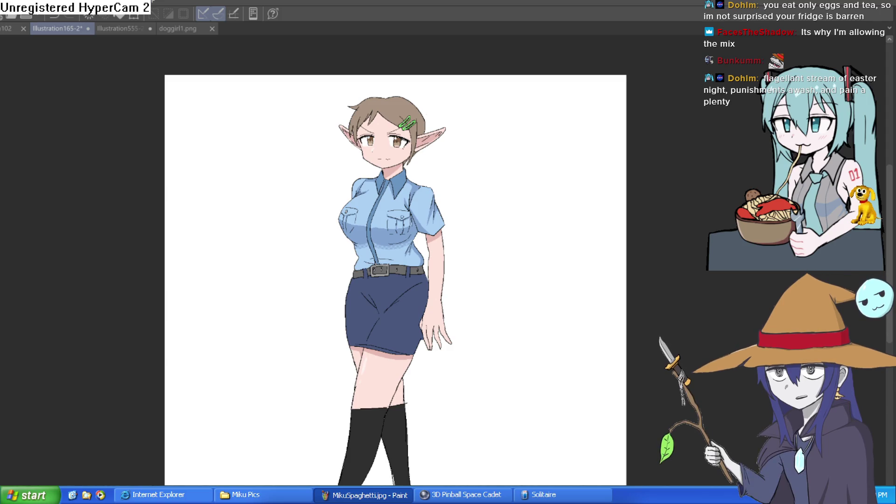
{"action": "left_click_drag", "start_coordinate": [492, 226], "coordinate": [194, 160]}
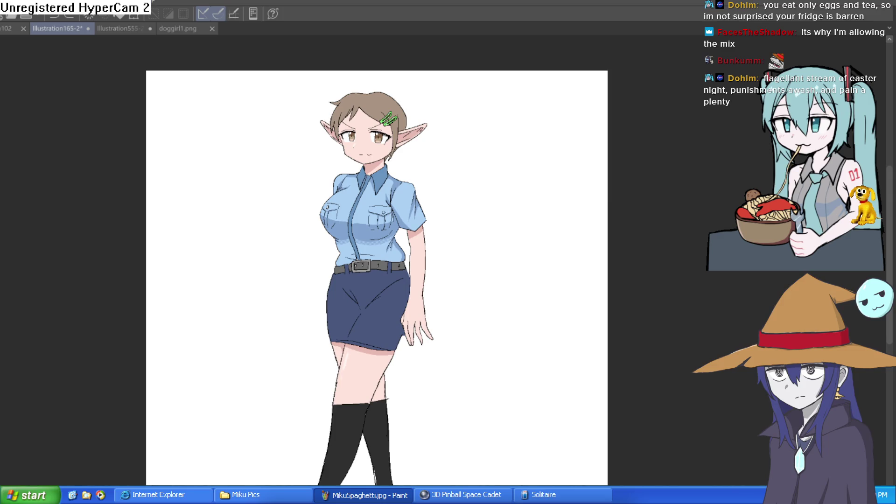
{"action": "key", "text": "Delete"}
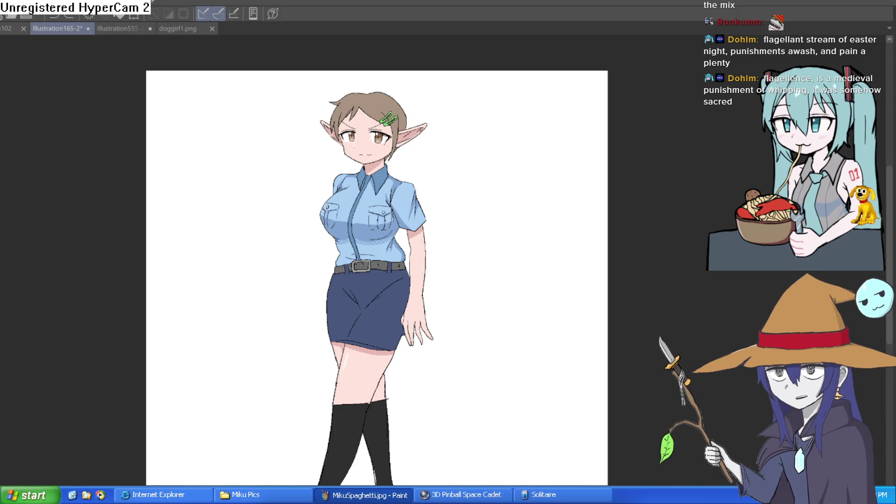
{"action": "mouse_move", "coordinate": [500, 248]}
{"action": "left_mouse_down"}
{"action": "mouse_move", "coordinate": [498, 223]}
{"action": "mouse_move", "coordinate": [496, 242]}
{"action": "mouse_move", "coordinate": [491, 234]}
{"action": "left_mouse_up"}
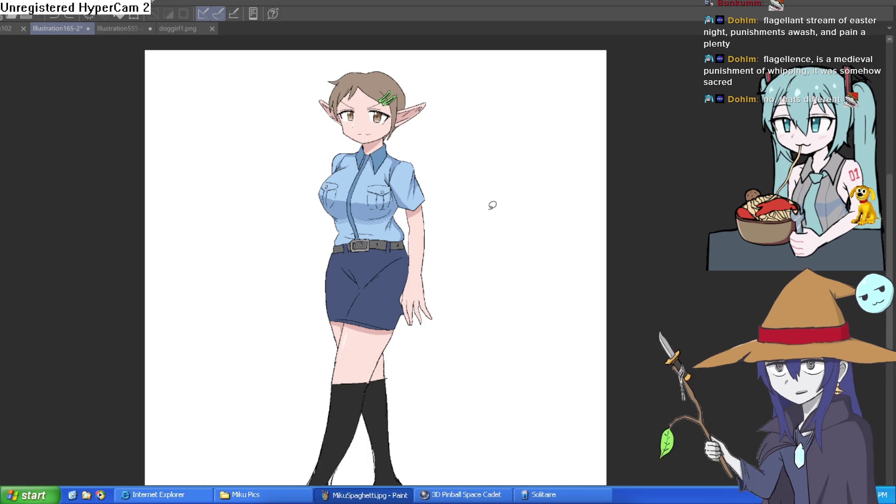
{"action": "mouse_move", "coordinate": [516, 205]}
{"action": "left_mouse_down"}
{"action": "mouse_move", "coordinate": [514, 165]}
{"action": "mouse_move", "coordinate": [506, 221]}
{"action": "left_mouse_up"}
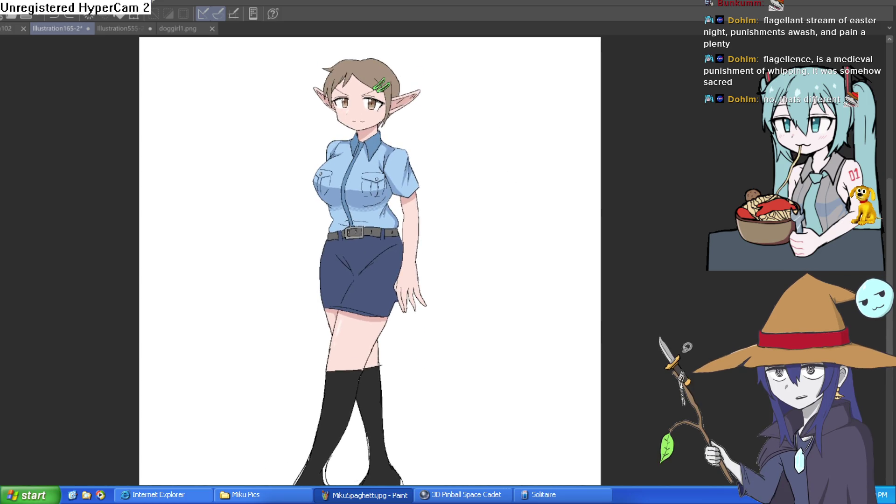
{"action": "key", "text": "ctrl+"}
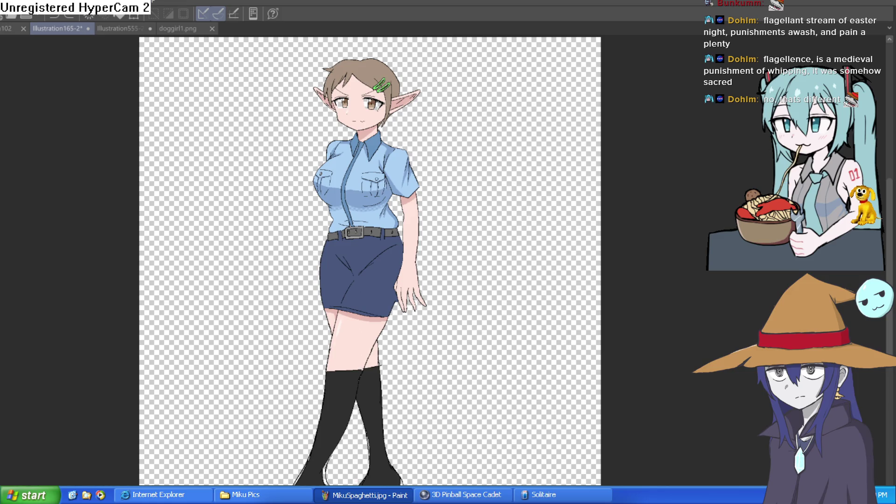
{"action": "scroll", "coordinate": [348, 98], "scroll_direction": "up", "scroll_amount": 5}
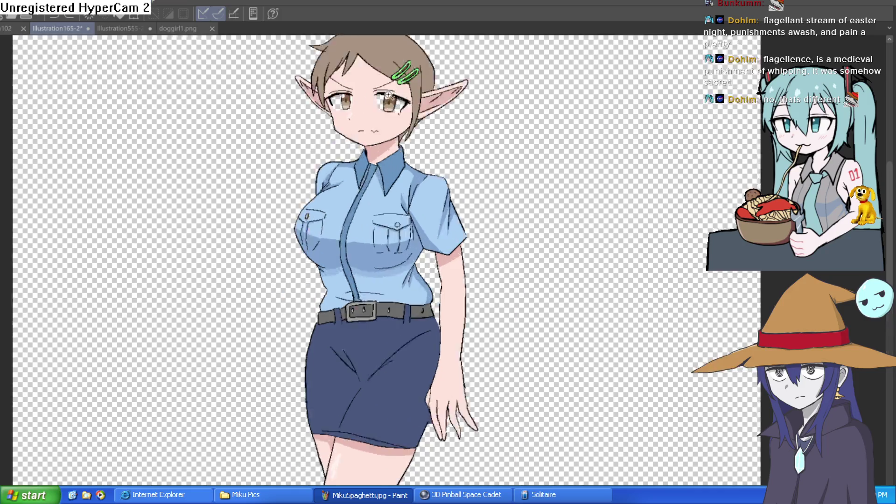
{"action": "scroll", "coordinate": [489, 138], "scroll_direction": "down", "scroll_amount": 2}
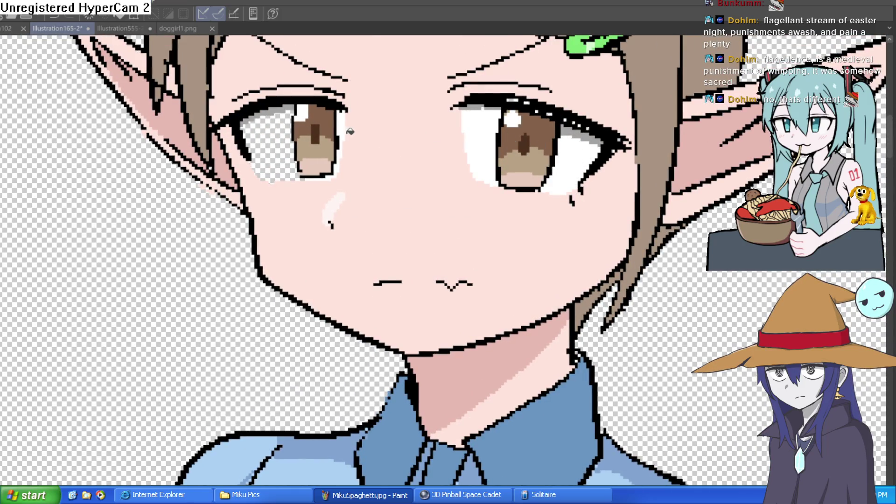
{"action": "scroll", "coordinate": [616, 205], "scroll_direction": "down", "scroll_amount": 2}
{"action": "scroll", "coordinate": [616, 205], "scroll_direction": "down", "scroll_amount": 3}
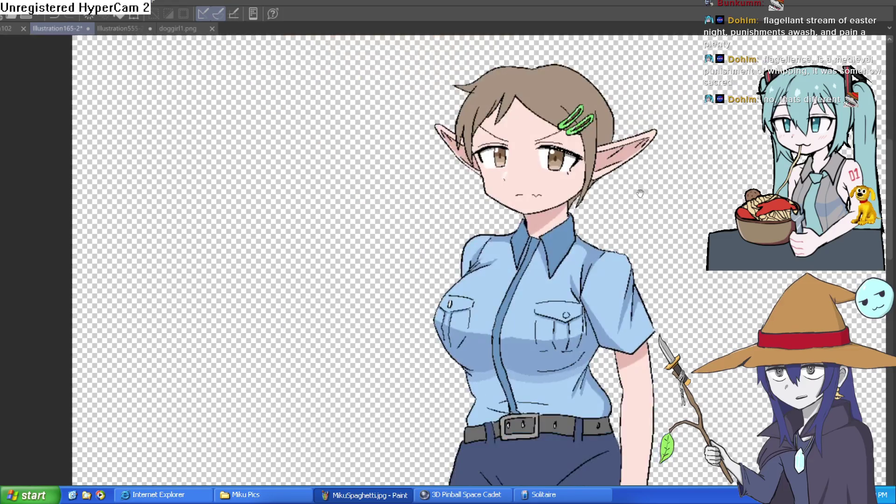
{"action": "scroll", "coordinate": [606, 154], "scroll_direction": "up", "scroll_amount": 3}
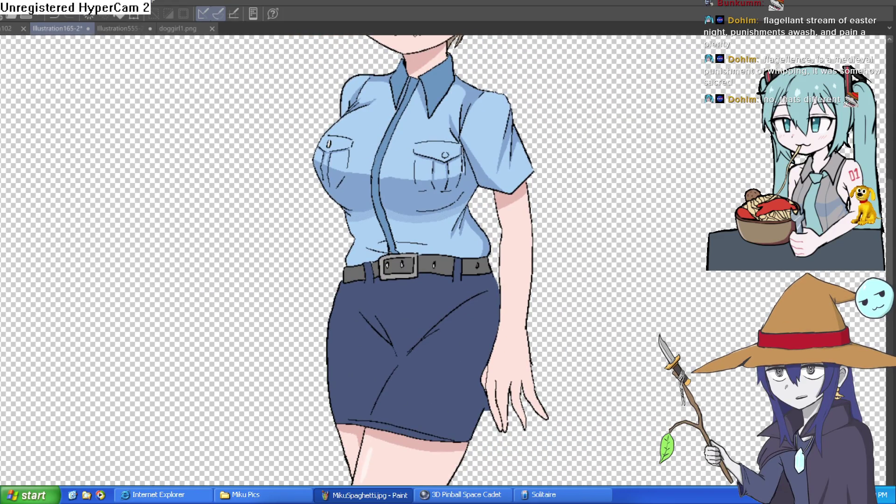
{"action": "scroll", "coordinate": [156, 141], "scroll_direction": "right", "scroll_amount": 1}
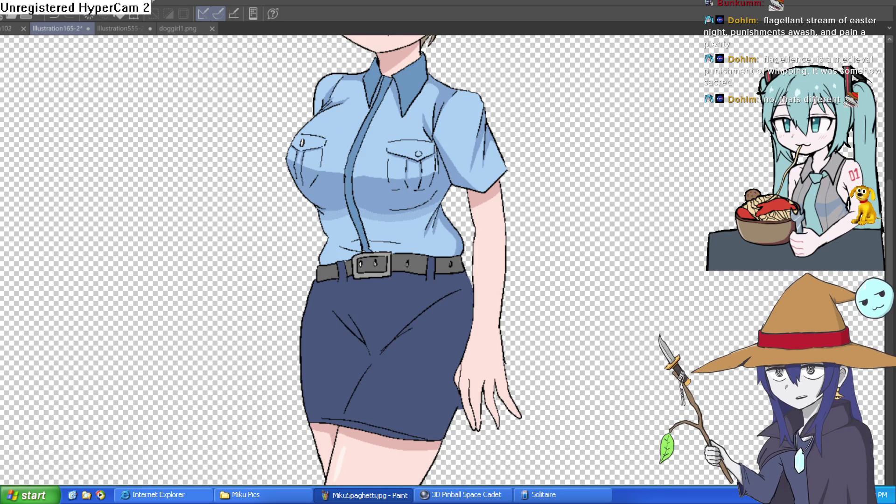
{"action": "scroll", "coordinate": [368, 323], "scroll_direction": "up", "scroll_amount": 2}
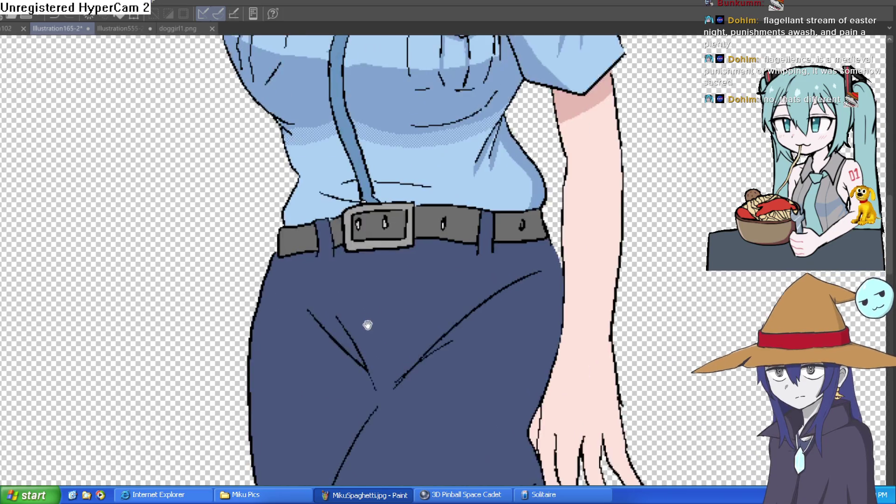
Draw a fold line down the navy skirt and outline the shadow boundary below the belt.
{"action": "mouse_move", "coordinate": [264, 252]}
{"action": "left_mouse_down"}
{"action": "mouse_move", "coordinate": [308, 422]}
{"action": "mouse_move", "coordinate": [303, 481]}
{"action": "left_mouse_up"}
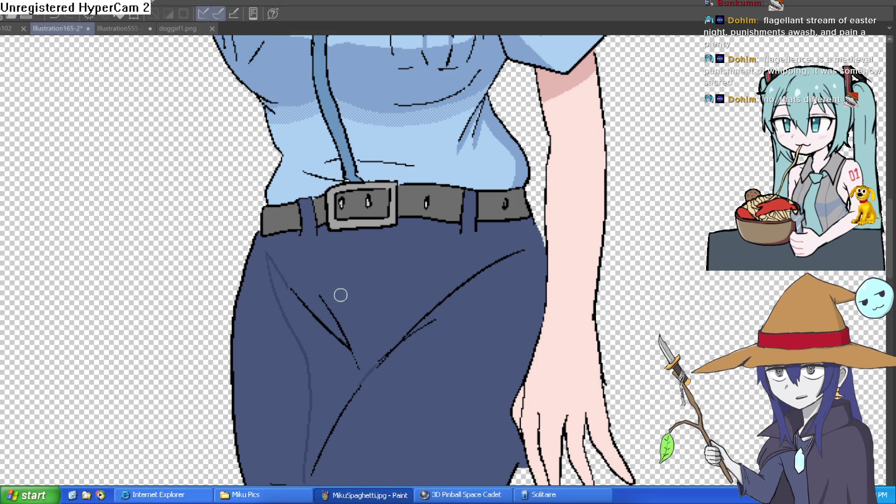
{"action": "mouse_move", "coordinate": [291, 283]}
{"action": "left_mouse_down"}
{"action": "mouse_move", "coordinate": [400, 294]}
{"action": "mouse_move", "coordinate": [473, 277]}
{"action": "left_mouse_up"}
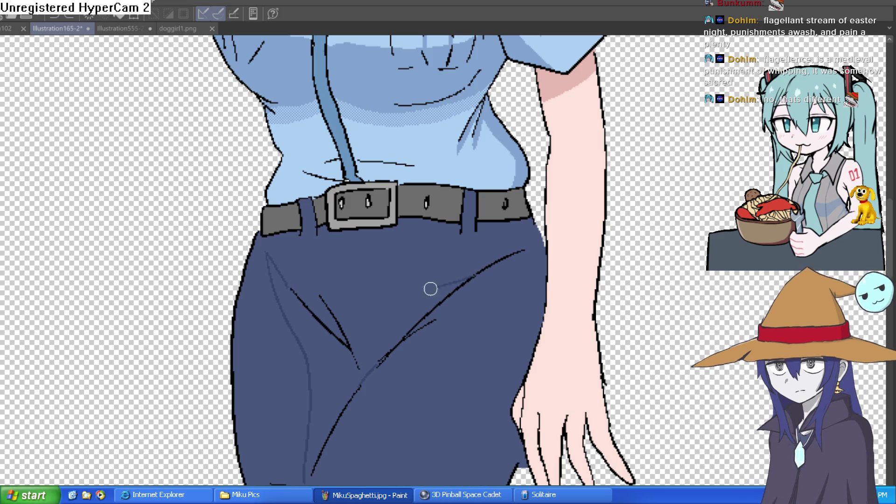
{"action": "left_click_drag", "start_coordinate": [280, 272], "coordinate": [293, 284]}
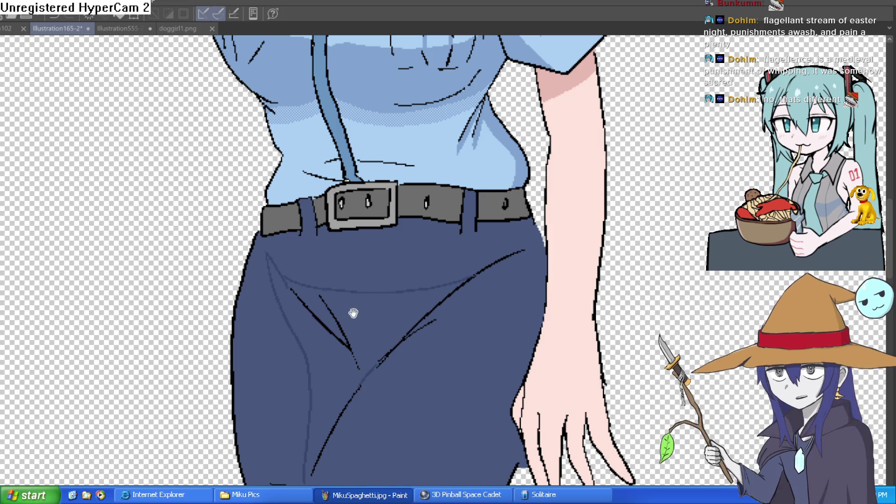
Bucket-fill the three upper skirt areas with a darker navy shadow.
{"action": "left_click", "coordinate": [368, 317]}
{"action": "left_click", "coordinate": [325, 307]}
{"action": "left_click", "coordinate": [311, 295]}
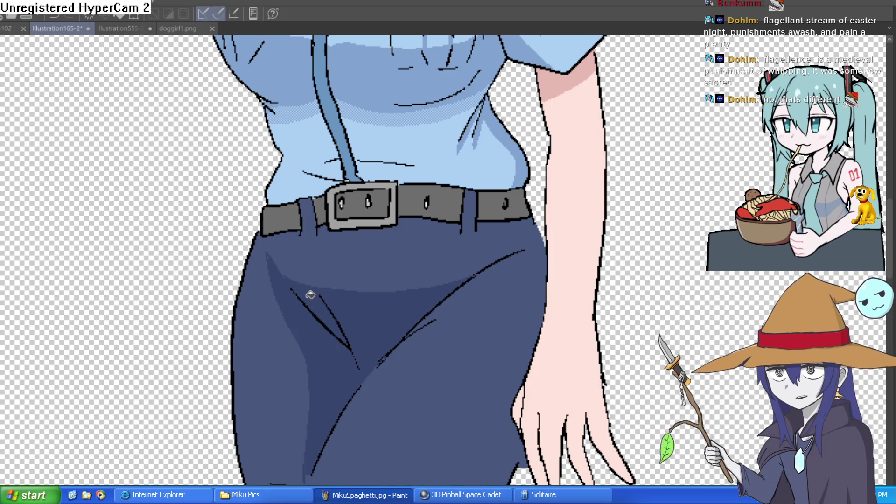
{"action": "scroll", "coordinate": [500, 316], "scroll_direction": "down", "scroll_amount": 5}
{"action": "scroll", "coordinate": [501, 317], "scroll_direction": "up", "scroll_amount": 1}
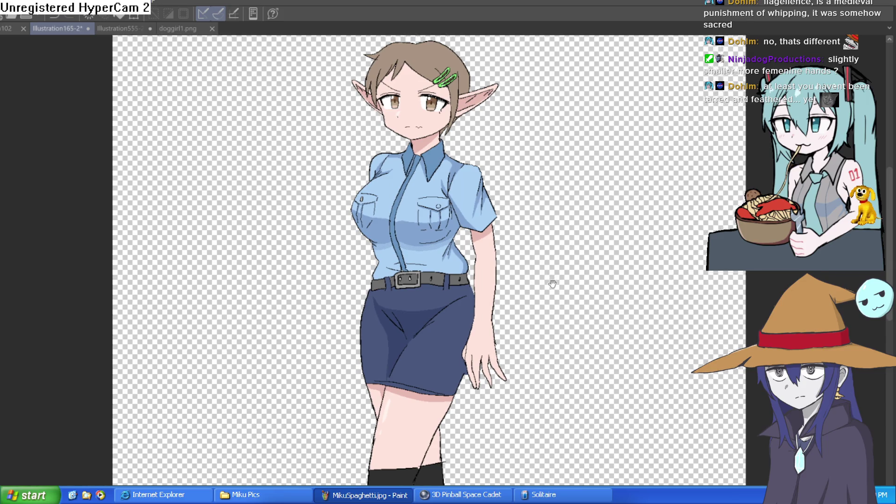
Lasso the hand beside the skirt, shrink it slightly with Ctrl+T and nudge it up against the wrist.
{"action": "scroll", "coordinate": [552, 280], "scroll_direction": "down", "scroll_amount": 3}
{"action": "scroll", "coordinate": [469, 260], "scroll_direction": "up", "scroll_amount": 3}
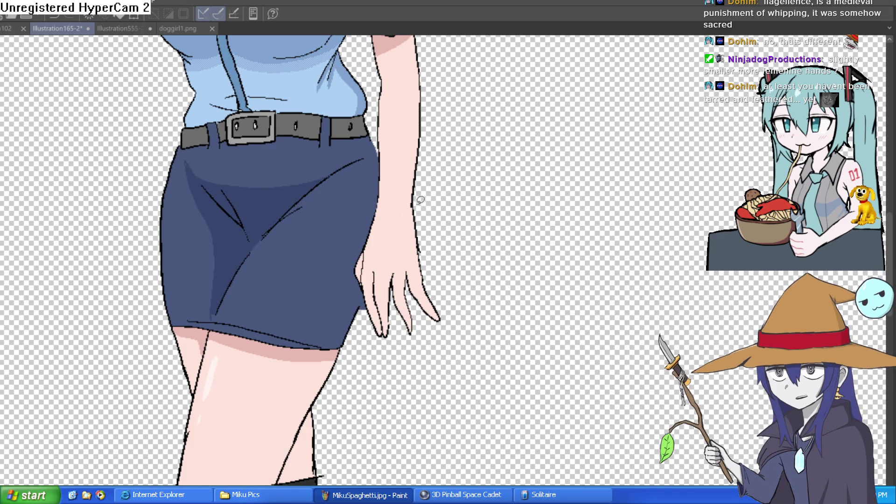
{"action": "mouse_move", "coordinate": [418, 199]}
{"action": "left_mouse_down"}
{"action": "mouse_move", "coordinate": [447, 332]}
{"action": "mouse_move", "coordinate": [370, 323]}
{"action": "mouse_move", "coordinate": [354, 279]}
{"action": "mouse_move", "coordinate": [378, 201]}
{"action": "left_mouse_up"}
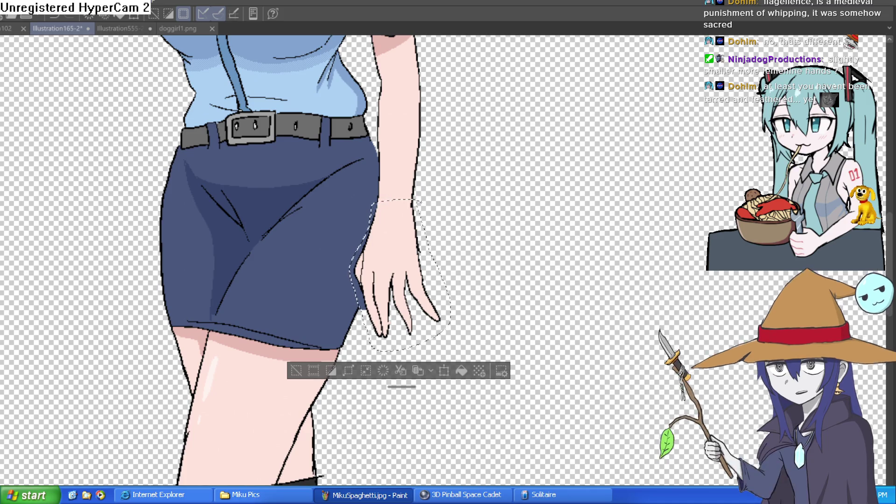
{"action": "key", "text": "ctrl+t"}
{"action": "left_click_drag", "start_coordinate": [459, 358], "coordinate": [446, 338]}
{"action": "left_click_drag", "start_coordinate": [398, 281], "coordinate": [411, 278]}
{"action": "left_click", "coordinate": [362, 347]}
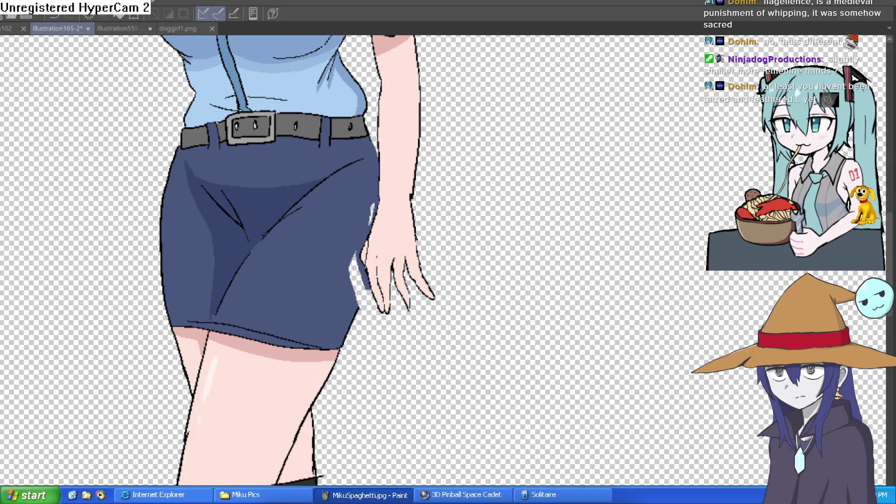
{"action": "scroll", "coordinate": [82, 289], "scroll_direction": "up", "scroll_amount": 3}
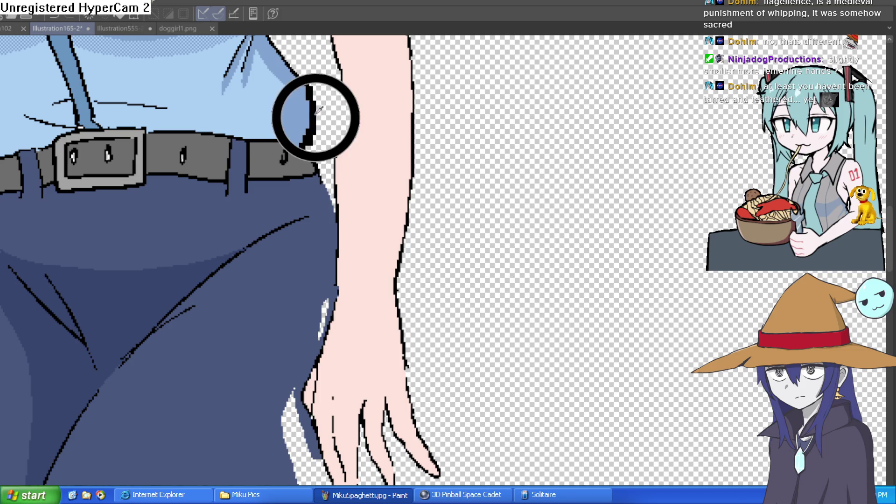
Bucket-fill the transparent gap between the skirt and the resized hand with navy.
{"action": "left_click_drag", "start_coordinate": [17, 141], "coordinate": [35, 28]}
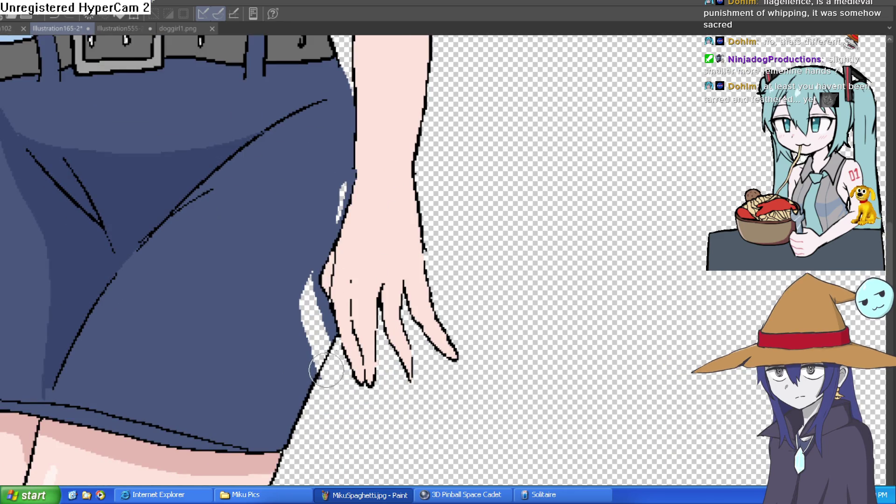
{"action": "scroll", "coordinate": [326, 369], "scroll_direction": "up", "scroll_amount": 2}
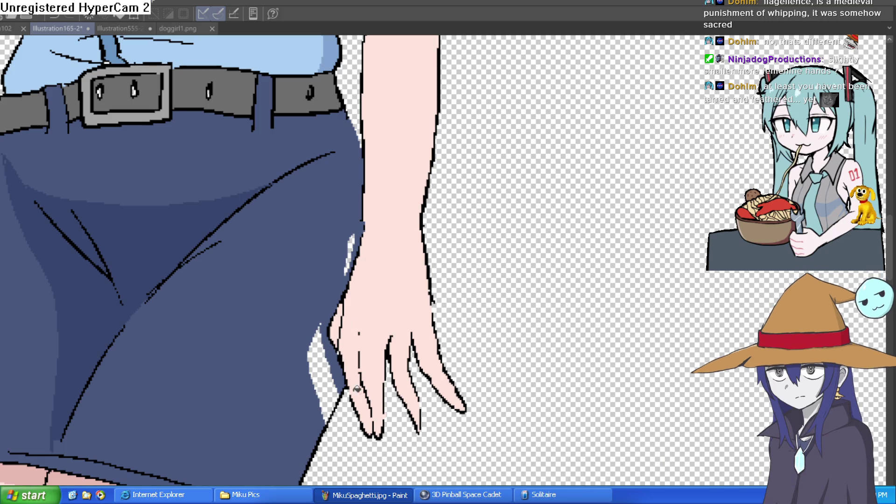
{"action": "left_click", "coordinate": [332, 382]}
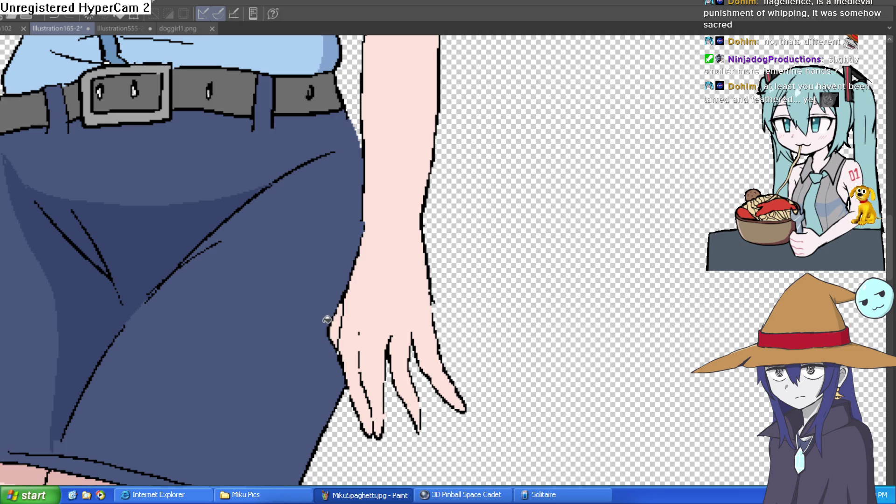
{"action": "scroll", "coordinate": [326, 320], "scroll_direction": "up", "scroll_amount": 3}
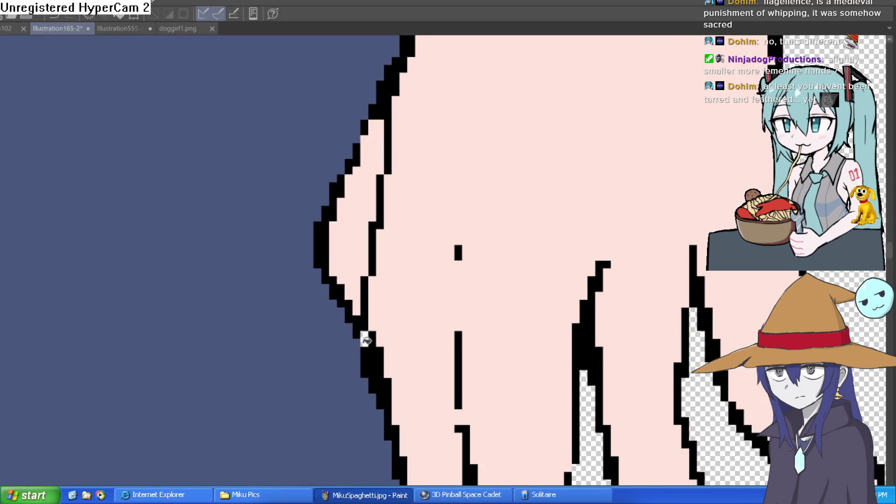
{"action": "scroll", "coordinate": [466, 312], "scroll_direction": "down", "scroll_amount": 2}
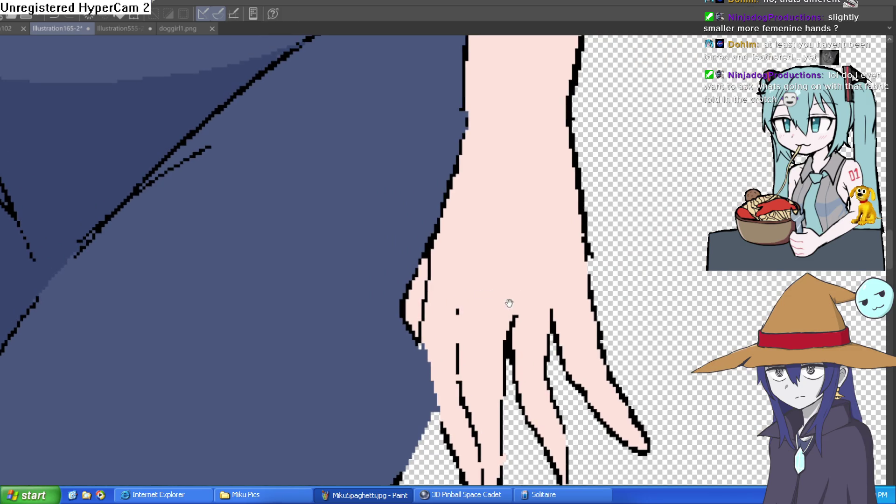
{"action": "mouse_move", "coordinate": [507, 296]}
{"action": "left_mouse_down"}
{"action": "mouse_move", "coordinate": [512, 306]}
{"action": "mouse_move", "coordinate": [533, 291]}
{"action": "left_mouse_up"}
{"action": "scroll", "coordinate": [532, 290], "scroll_direction": "down", "scroll_amount": 3}
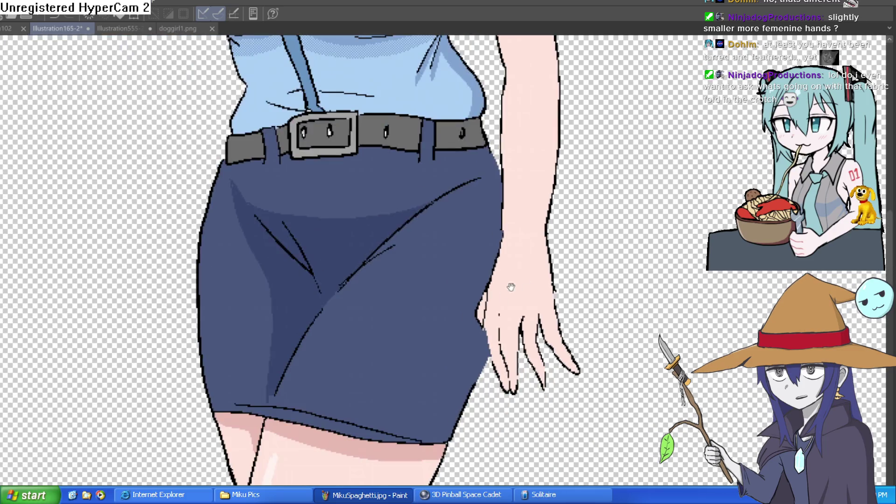
Zoom into the skirt's fold lines, erase the stray line beside the main fold and thin its lower part.
{"action": "scroll", "coordinate": [520, 298], "scroll_direction": "up", "scroll_amount": 2}
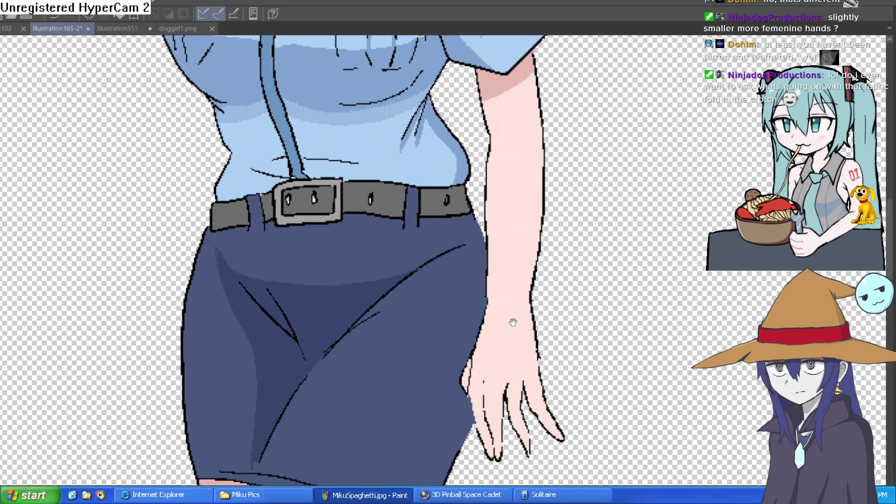
{"action": "mouse_move", "coordinate": [513, 322]}
{"action": "left_mouse_down"}
{"action": "mouse_move", "coordinate": [521, 272]}
{"action": "mouse_move", "coordinate": [476, 240]}
{"action": "mouse_move", "coordinate": [475, 271]}
{"action": "mouse_move", "coordinate": [440, 246]}
{"action": "left_mouse_up"}
{"action": "scroll", "coordinate": [456, 260], "scroll_direction": "down", "scroll_amount": 2}
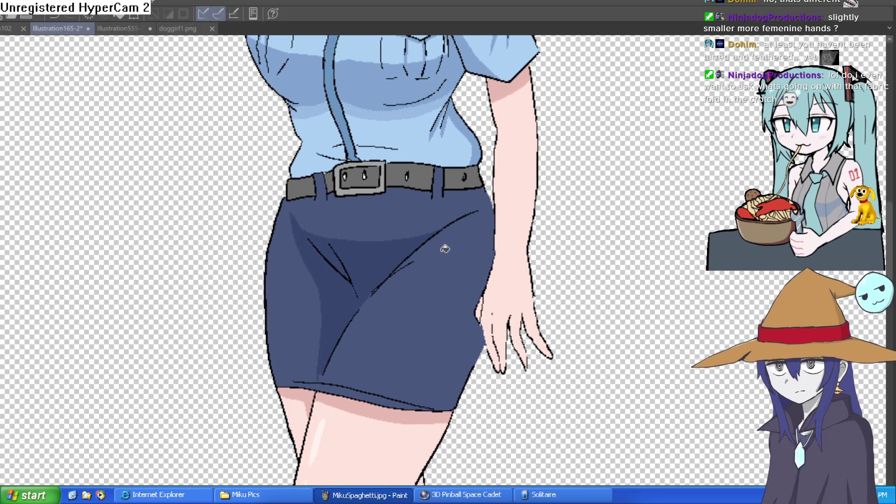
{"action": "left_click_drag", "start_coordinate": [390, 282], "coordinate": [385, 284]}
{"action": "left_click", "coordinate": [385, 284]}
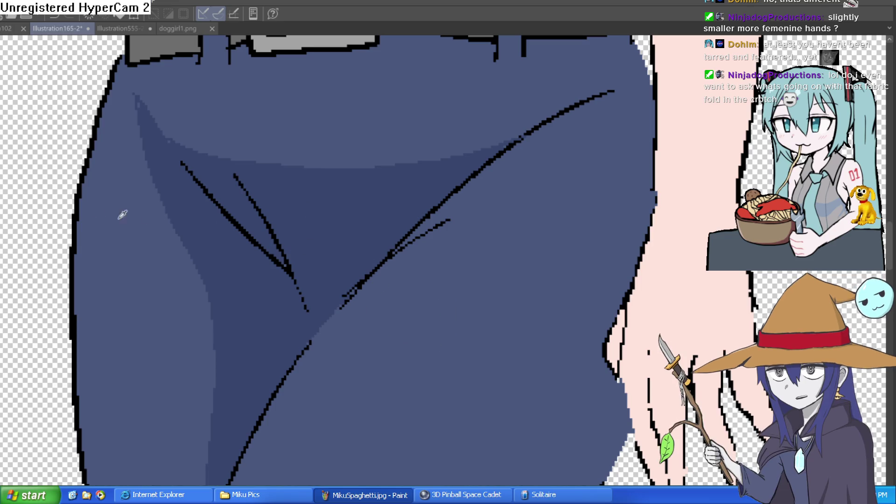
{"action": "mouse_move", "coordinate": [432, 226]}
{"action": "left_mouse_down"}
{"action": "mouse_move", "coordinate": [386, 266]}
{"action": "mouse_move", "coordinate": [451, 196]}
{"action": "mouse_move", "coordinate": [528, 138]}
{"action": "left_mouse_up"}
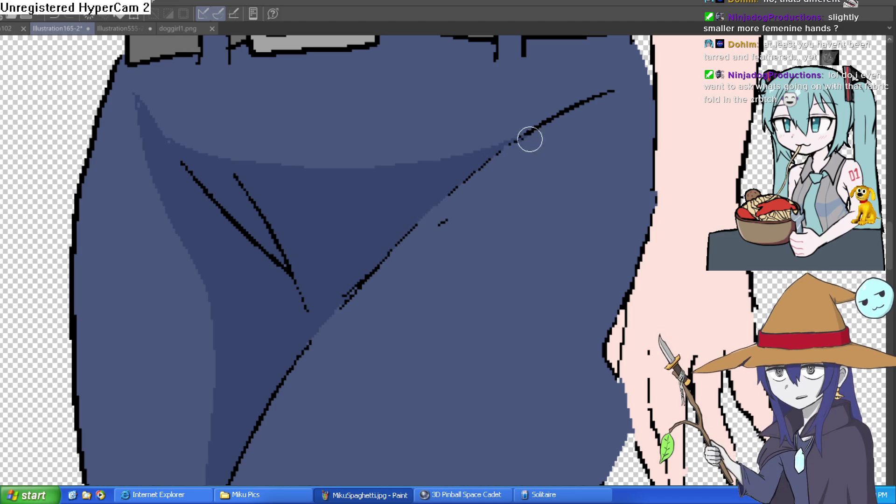
{"action": "mouse_move", "coordinate": [299, 365]}
{"action": "left_mouse_down"}
{"action": "mouse_move", "coordinate": [346, 260]}
{"action": "mouse_move", "coordinate": [298, 343]}
{"action": "mouse_move", "coordinate": [368, 233]}
{"action": "mouse_move", "coordinate": [263, 401]}
{"action": "left_mouse_up"}
{"action": "scroll", "coordinate": [416, 232], "scroll_direction": "down", "scroll_amount": 4}
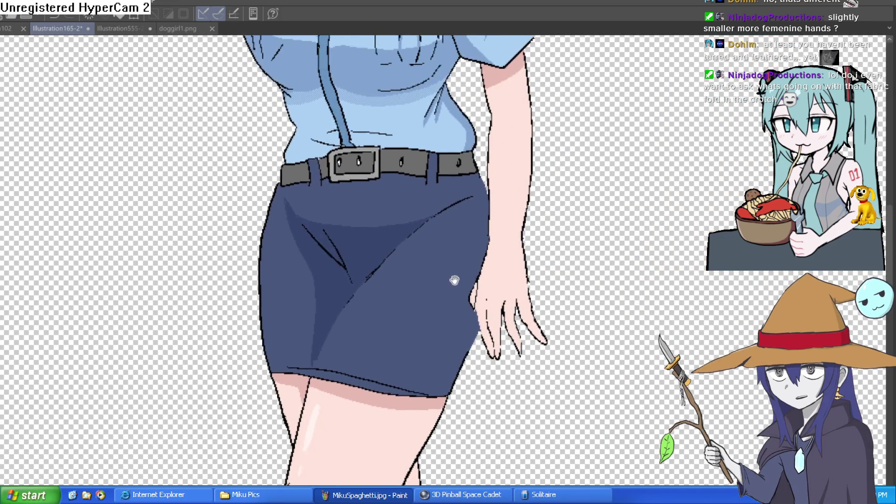
{"action": "scroll", "coordinate": [455, 280], "scroll_direction": "up", "scroll_amount": 1}
{"action": "scroll", "coordinate": [431, 316], "scroll_direction": "down", "scroll_amount": 3}
{"action": "scroll", "coordinate": [414, 303], "scroll_direction": "up", "scroll_amount": 3}
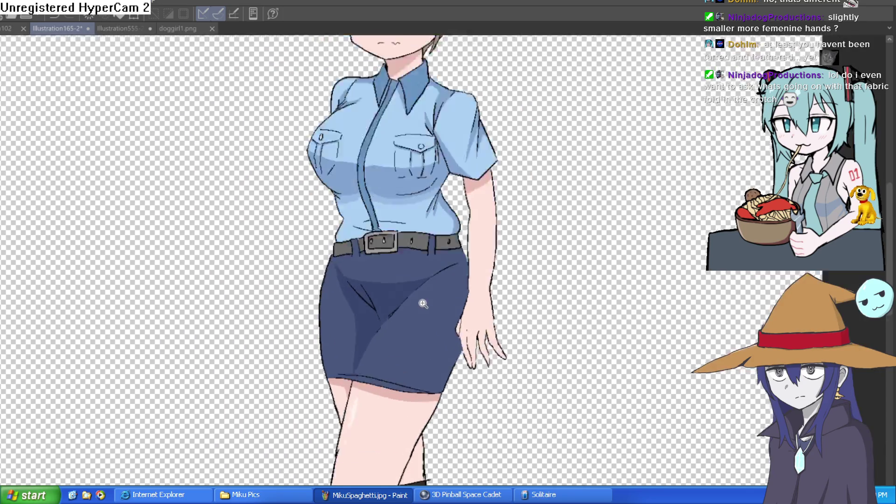
{"action": "scroll", "coordinate": [404, 304], "scroll_direction": "down", "scroll_amount": 1}
{"action": "scroll", "coordinate": [396, 294], "scroll_direction": "up", "scroll_amount": 1}
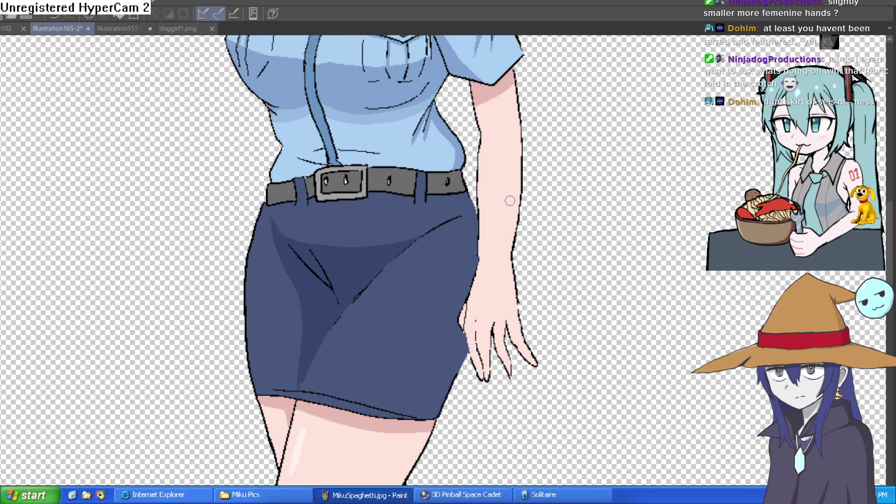
{"action": "mouse_move", "coordinate": [443, 257]}
{"action": "left_mouse_down"}
{"action": "mouse_move", "coordinate": [417, 337]}
{"action": "mouse_move", "coordinate": [420, 294]}
{"action": "left_mouse_up"}
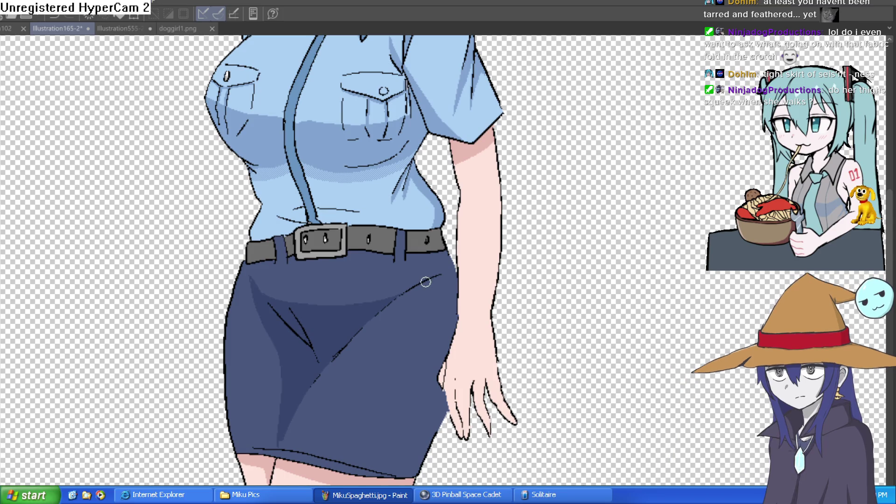
Zoom to the forearm beside the skirt, stroke an outline along its left edge, then undo it.
{"action": "mouse_move", "coordinate": [427, 282]}
{"action": "left_mouse_down"}
{"action": "mouse_move", "coordinate": [436, 244]}
{"action": "mouse_move", "coordinate": [436, 255]}
{"action": "mouse_move", "coordinate": [443, 252]}
{"action": "mouse_move", "coordinate": [442, 211]}
{"action": "left_mouse_up"}
{"action": "scroll", "coordinate": [443, 252], "scroll_direction": "down", "scroll_amount": 1}
{"action": "scroll", "coordinate": [443, 211], "scroll_direction": "down", "scroll_amount": 3}
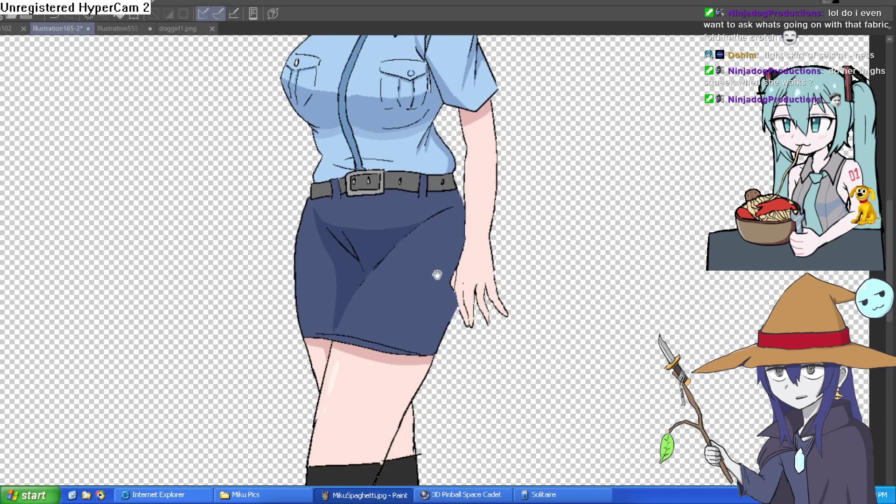
{"action": "scroll", "coordinate": [451, 224], "scroll_direction": "down", "scroll_amount": 2}
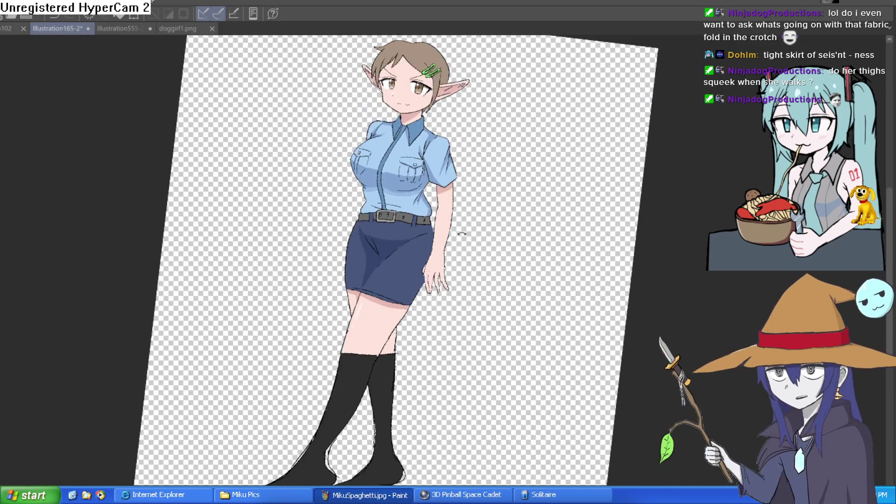
{"action": "mouse_move", "coordinate": [456, 224]}
{"action": "left_mouse_down"}
{"action": "mouse_move", "coordinate": [462, 207]}
{"action": "mouse_move", "coordinate": [452, 221]}
{"action": "left_mouse_up"}
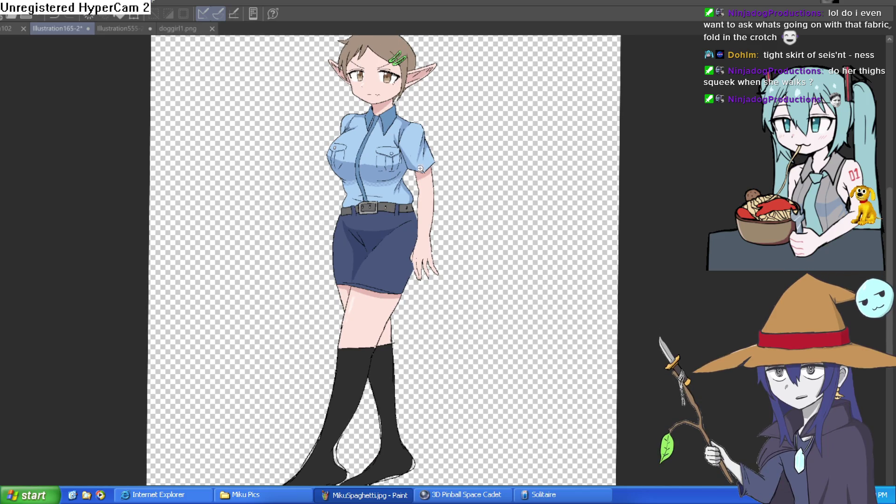
{"action": "scroll", "coordinate": [431, 237], "scroll_direction": "up", "scroll_amount": 3}
{"action": "left_click_drag", "start_coordinate": [393, 239], "coordinate": [398, 286]}
{"action": "mouse_move", "coordinate": [400, 247]}
{"action": "left_mouse_down"}
{"action": "mouse_move", "coordinate": [399, 139]}
{"action": "mouse_move", "coordinate": [391, 298]}
{"action": "left_mouse_up"}
{"action": "key", "text": "ctrl+z"}
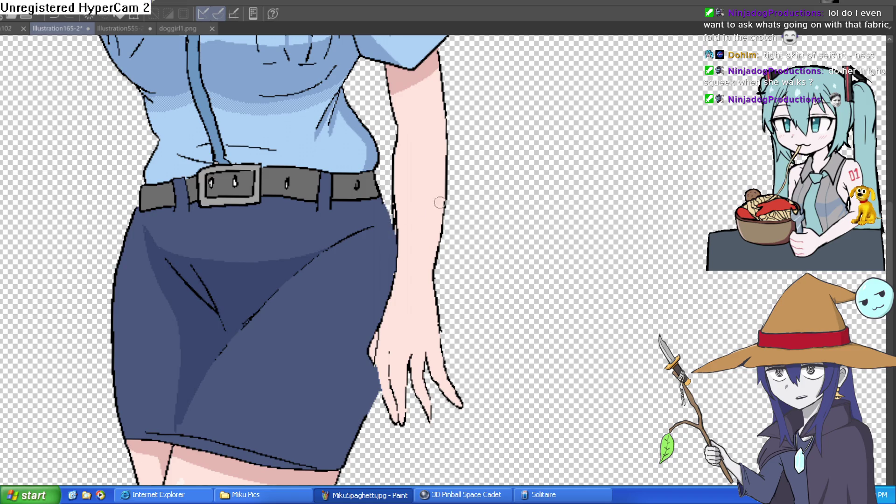
{"action": "scroll", "coordinate": [473, 214], "scroll_direction": "down", "scroll_amount": 3}
{"action": "scroll", "coordinate": [473, 214], "scroll_direction": "down", "scroll_amount": 1}
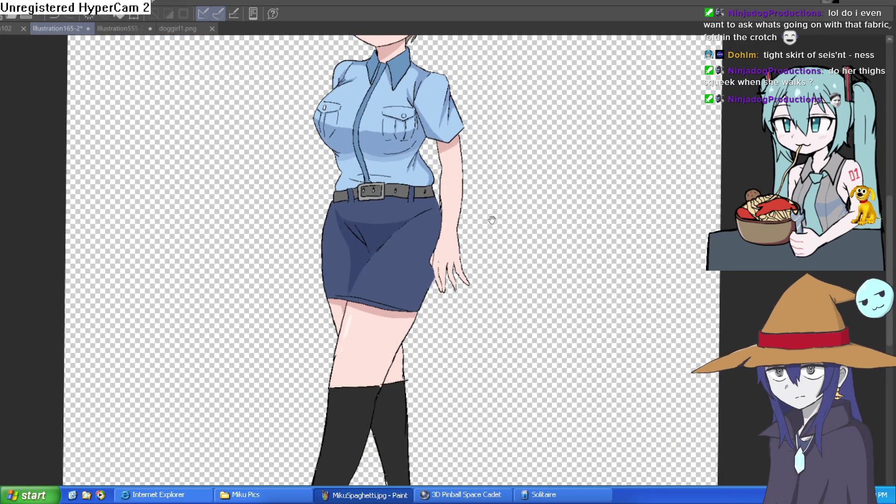
{"action": "scroll", "coordinate": [491, 220], "scroll_direction": "down", "scroll_amount": 2}
{"action": "scroll", "coordinate": [494, 201], "scroll_direction": "down", "scroll_amount": 4}
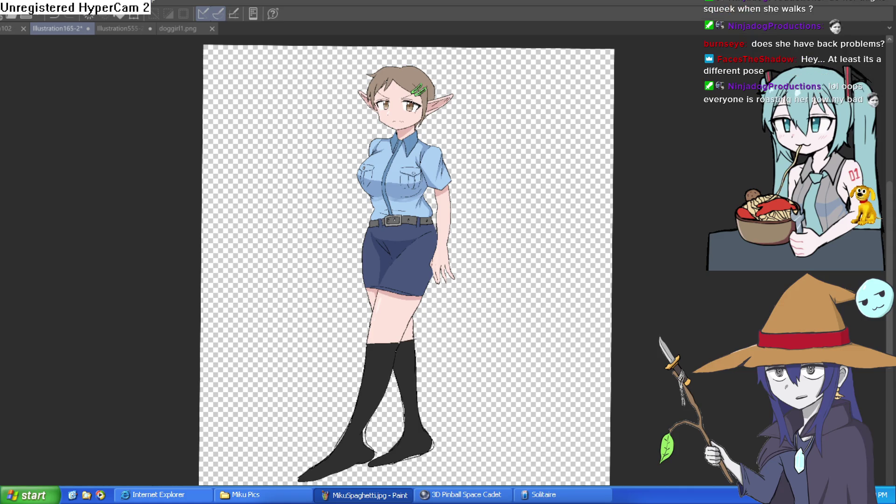
{"action": "scroll", "coordinate": [425, 280], "scroll_direction": "up", "scroll_amount": 3}
{"action": "left_click_drag", "start_coordinate": [623, 207], "coordinate": [622, 265]}
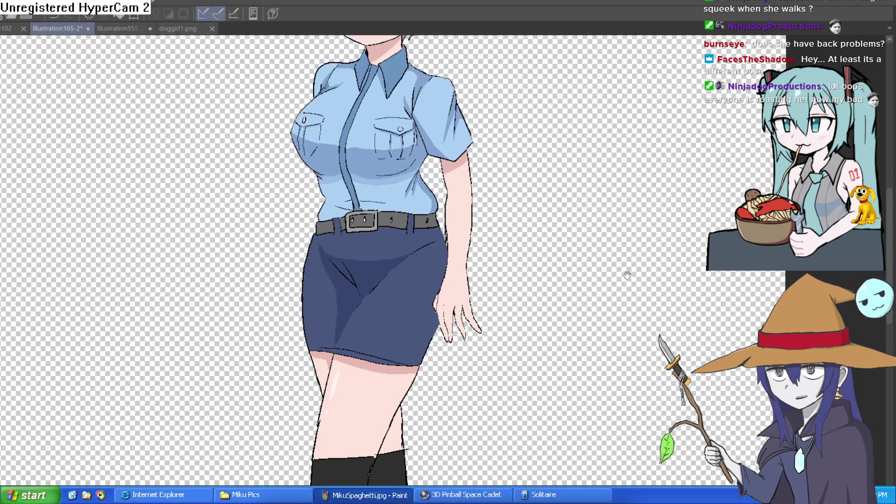
{"action": "scroll", "coordinate": [620, 258], "scroll_direction": "down", "scroll_amount": 3}
{"action": "scroll", "coordinate": [606, 289], "scroll_direction": "up", "scroll_amount": 3}
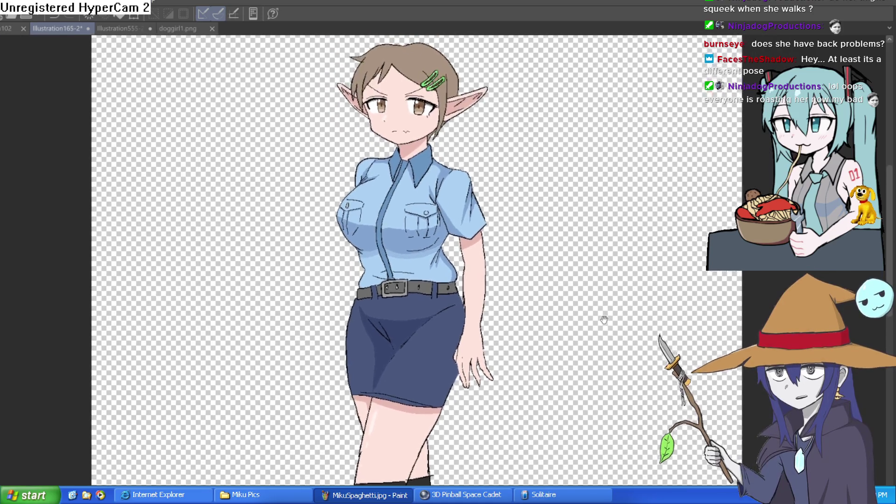
{"action": "key", "text": "h"}
{"action": "key", "text": "h"}
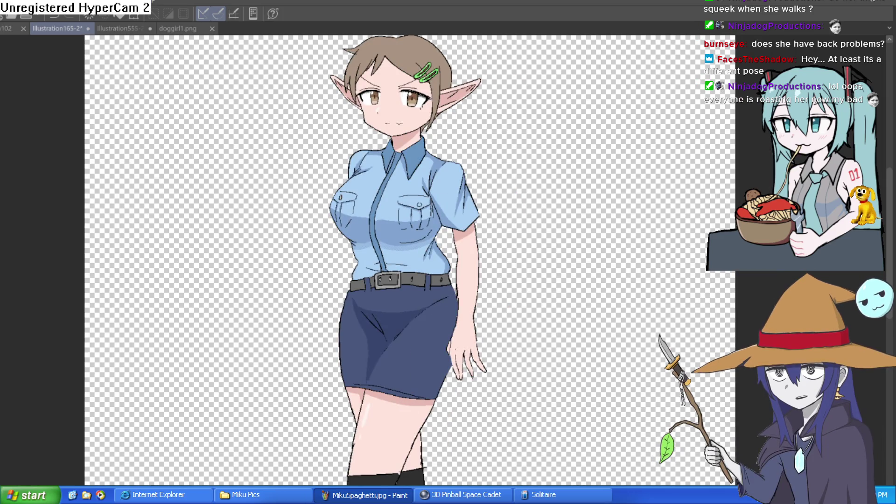
{"action": "key", "text": "h"}
{"action": "key", "text": "h"}
{"action": "scroll", "coordinate": [639, 120], "scroll_direction": "down", "scroll_amount": 5}
{"action": "scroll", "coordinate": [646, 180], "scroll_direction": "down", "scroll_amount": 4}
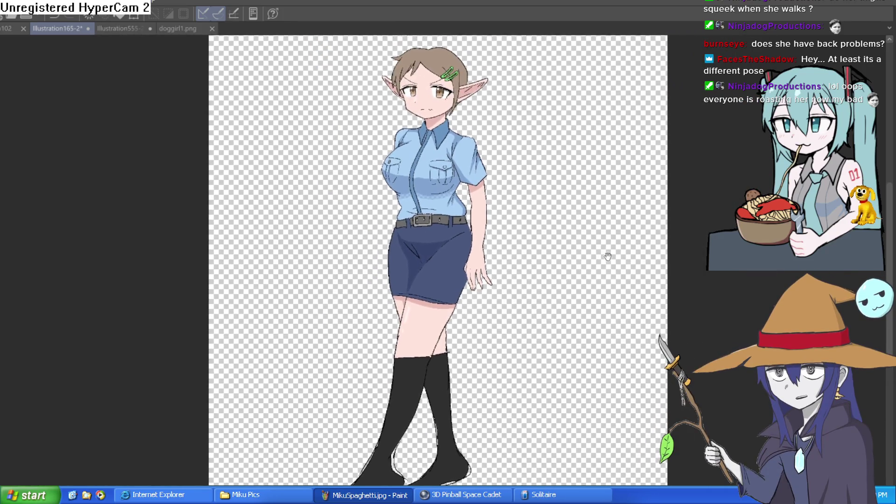
{"action": "scroll", "coordinate": [604, 254], "scroll_direction": "up", "scroll_amount": 4}
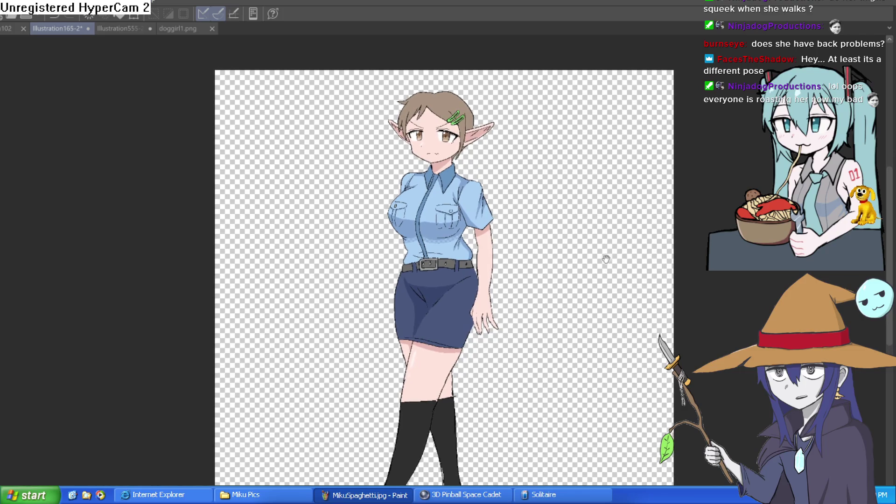
{"action": "scroll", "coordinate": [602, 313], "scroll_direction": "up", "scroll_amount": 3}
{"action": "scroll", "coordinate": [585, 267], "scroll_direction": "up", "scroll_amount": 1}
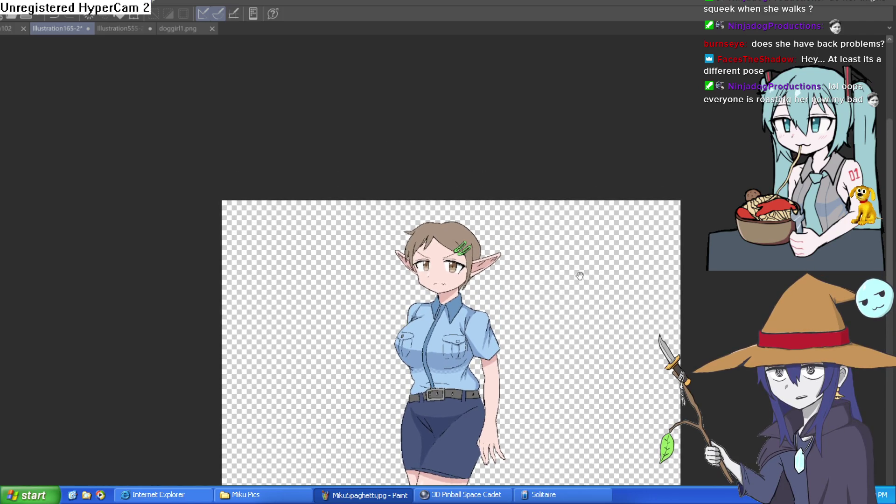
{"action": "left_click_drag", "start_coordinate": [579, 293], "coordinate": [552, 357]}
{"action": "scroll", "coordinate": [547, 358], "scroll_direction": "down", "scroll_amount": 10}
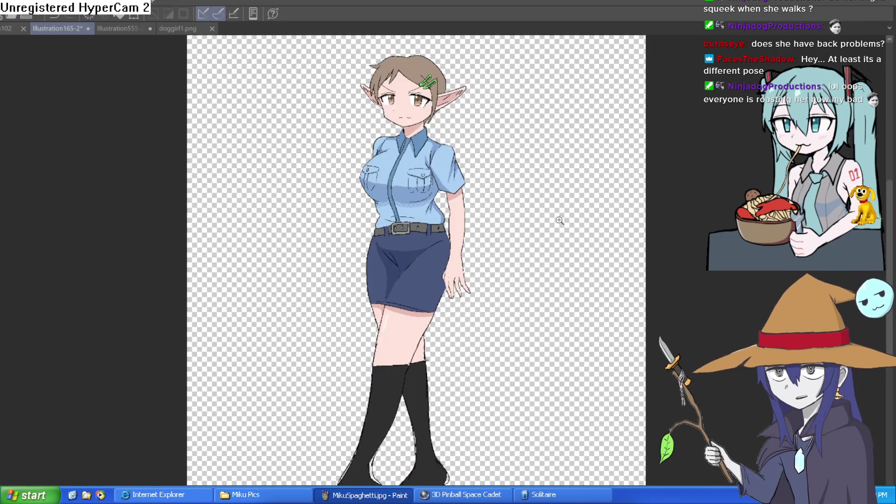
{"action": "scroll", "coordinate": [574, 205], "scroll_direction": "down", "scroll_amount": 1}
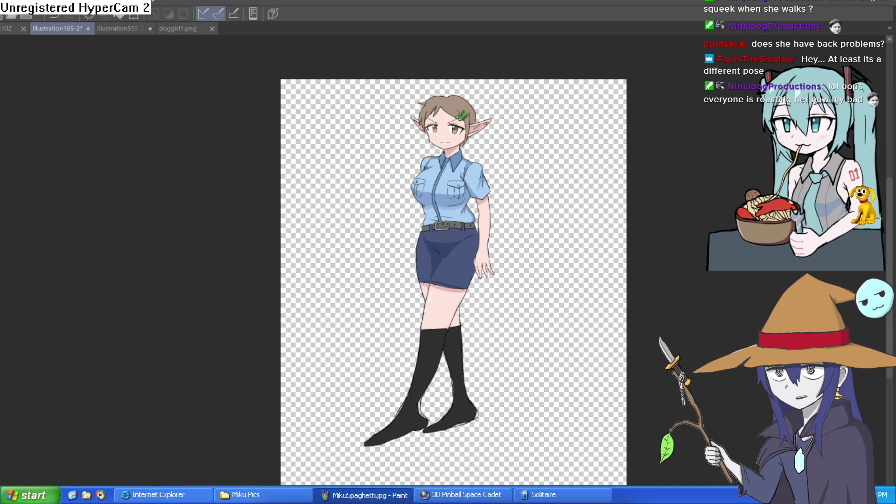
Switch to Construct 3 and place a new Sprite object in the bus-stop layout.
{"action": "key", "text": "alt+Tab"}
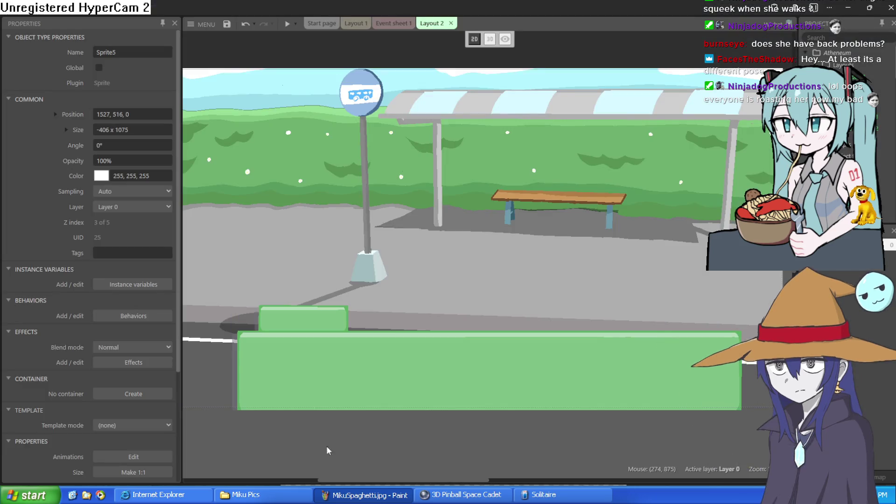
{"action": "left_click", "coordinate": [354, 23]}
{"action": "left_click", "coordinate": [441, 23]}
{"action": "left_click", "coordinate": [406, 50]}
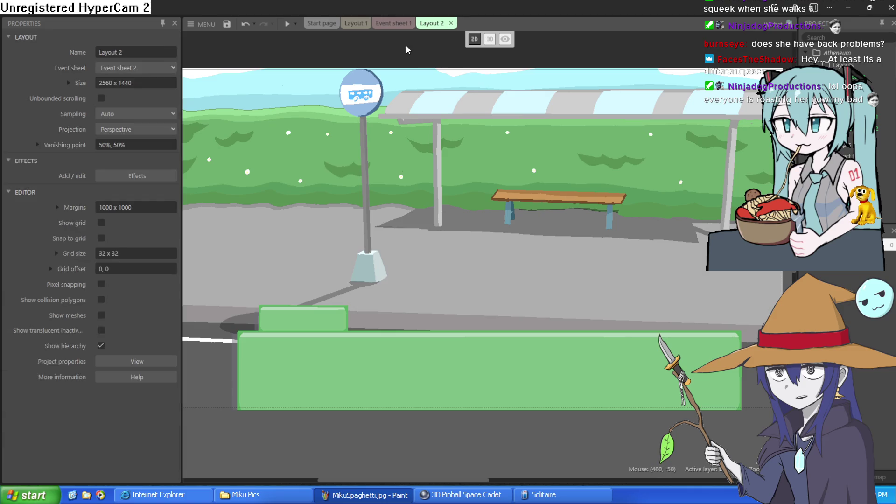
{"action": "double_click", "coordinate": [406, 50]}
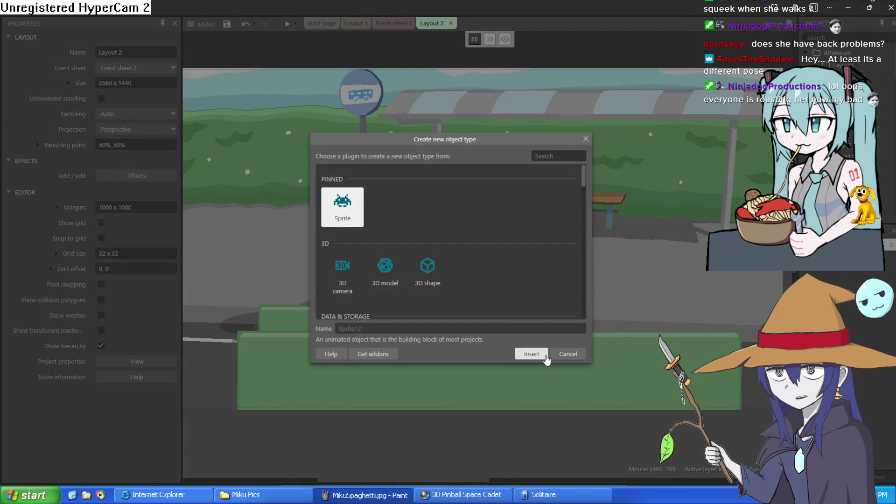
{"action": "left_click", "coordinate": [531, 354]}
{"action": "left_click", "coordinate": [417, 57]}
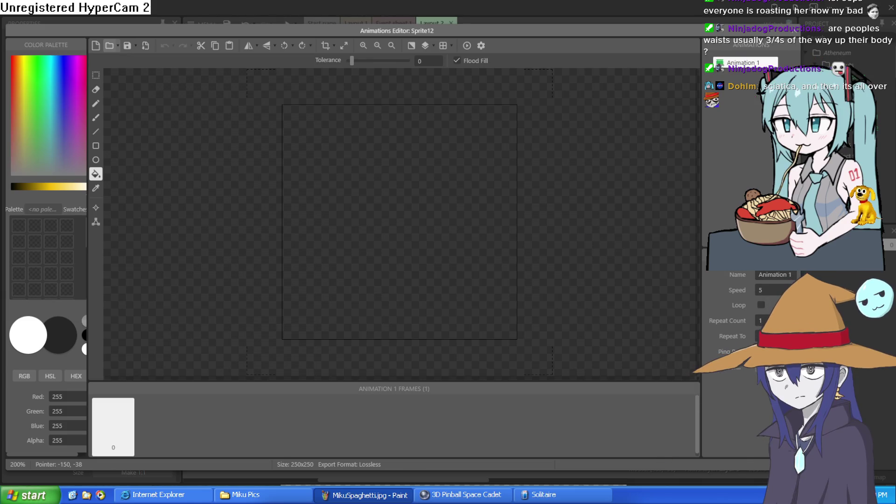
Paste the elf girl drawing into Sprite12's frame, then select the Eraser and inspect her face.
{"action": "key", "text": "ctrl+v"}
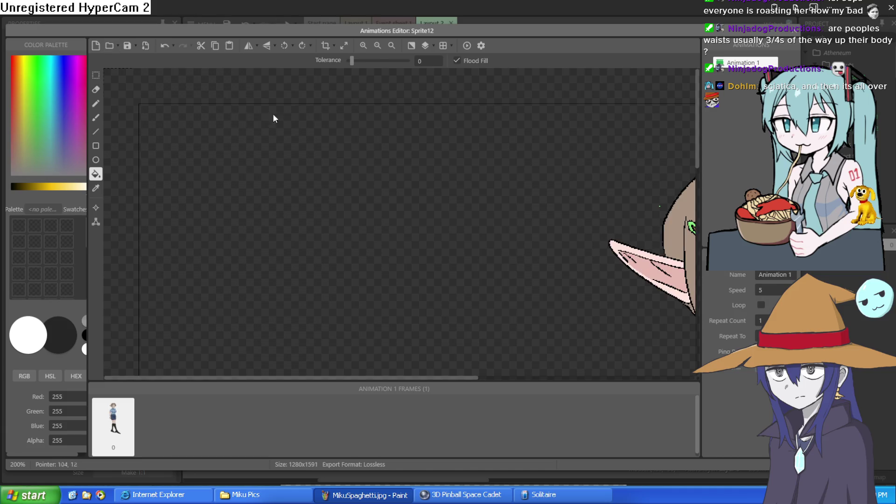
{"action": "scroll", "coordinate": [363, 123], "scroll_direction": "up", "scroll_amount": 2}
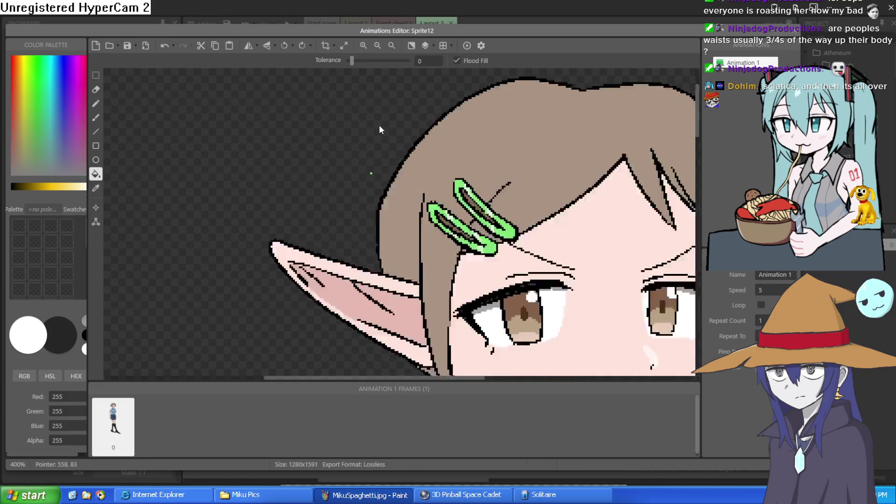
{"action": "key", "text": "e"}
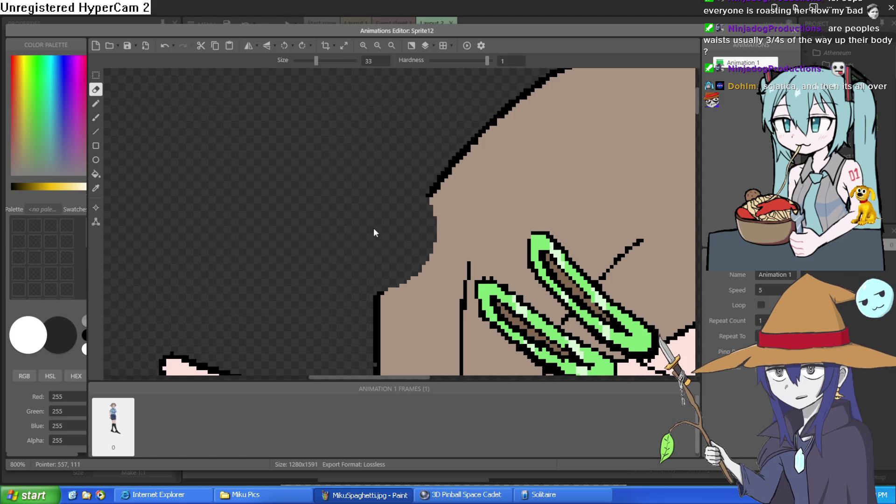
{"action": "scroll", "coordinate": [339, 201], "scroll_direction": "down", "scroll_amount": 4}
{"action": "scroll", "coordinate": [480, 133], "scroll_direction": "up", "scroll_amount": 2}
{"action": "mouse_move", "coordinate": [480, 133]}
{"action": "left_mouse_down"}
{"action": "mouse_move", "coordinate": [421, 262]}
{"action": "mouse_move", "coordinate": [410, 268]}
{"action": "left_mouse_up"}
{"action": "scroll", "coordinate": [475, 164], "scroll_direction": "down", "scroll_amount": 2}
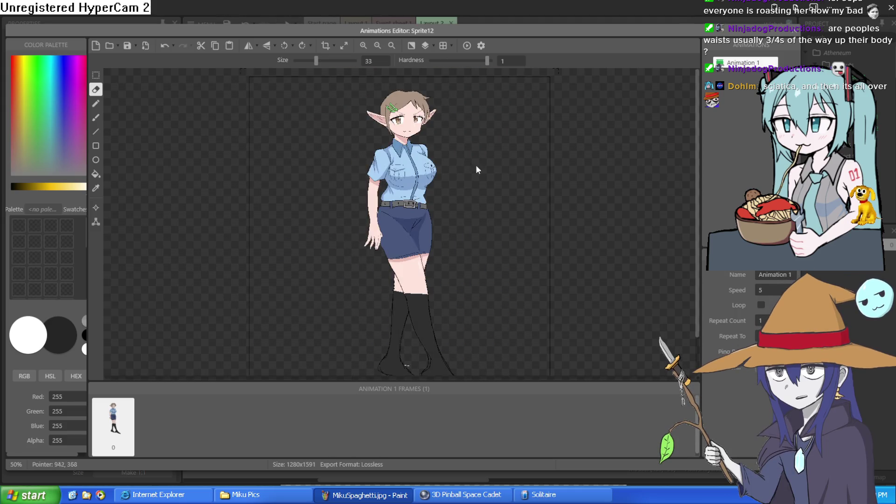
{"action": "scroll", "coordinate": [509, 223], "scroll_direction": "down", "scroll_amount": 1}
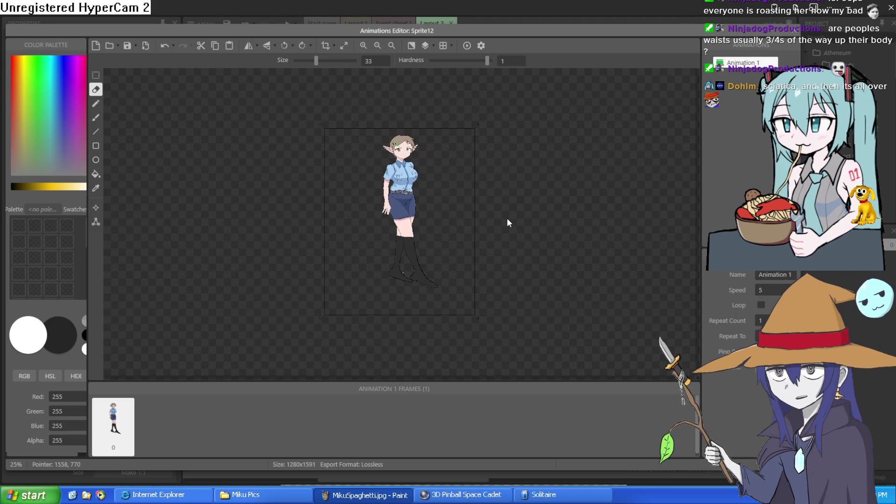
{"action": "scroll", "coordinate": [448, 224], "scroll_direction": "up", "scroll_amount": 1}
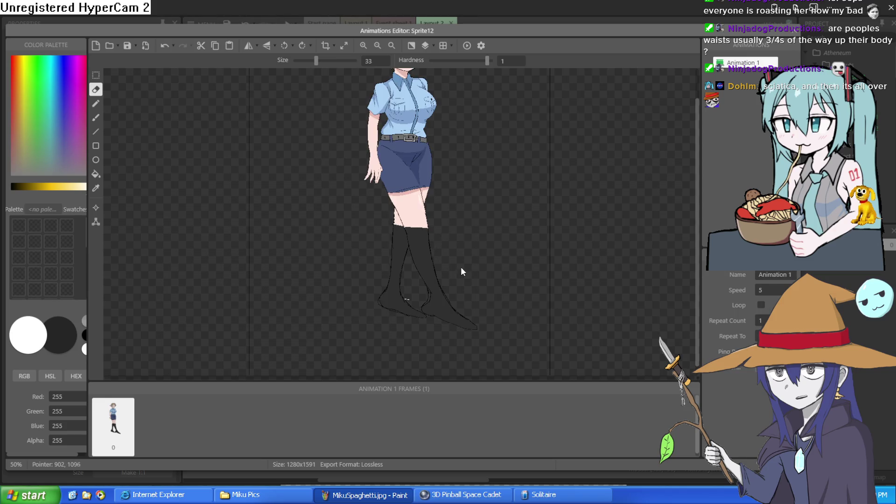